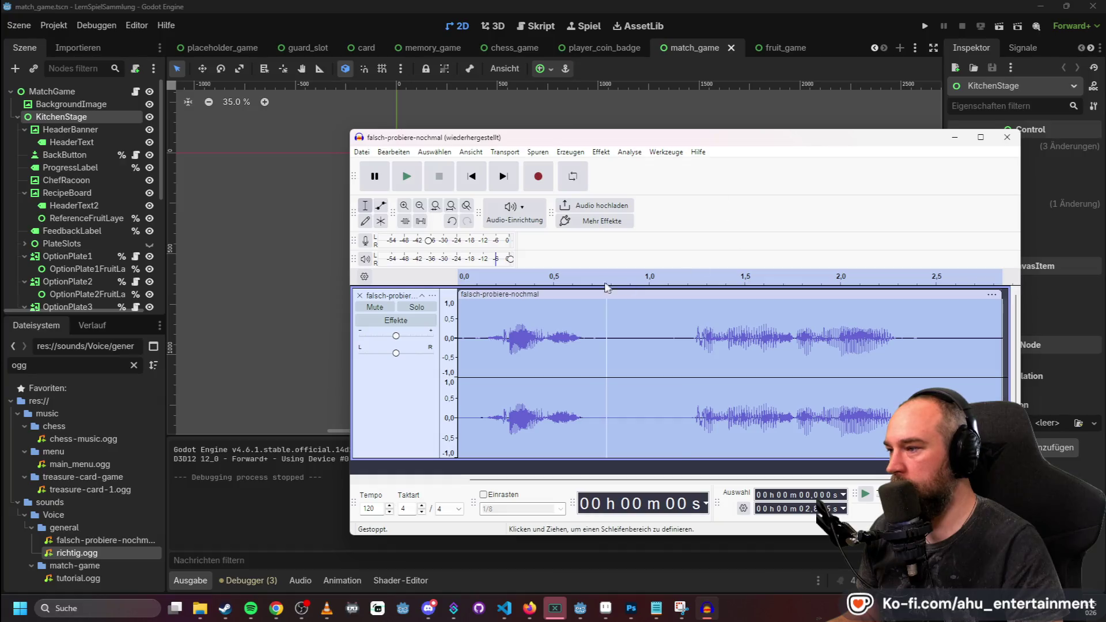
Export falsch-probiere-nochmal as OGG over the existing file, then delete its audio clip.
{"action": "left_click", "coordinate": [362, 152]}
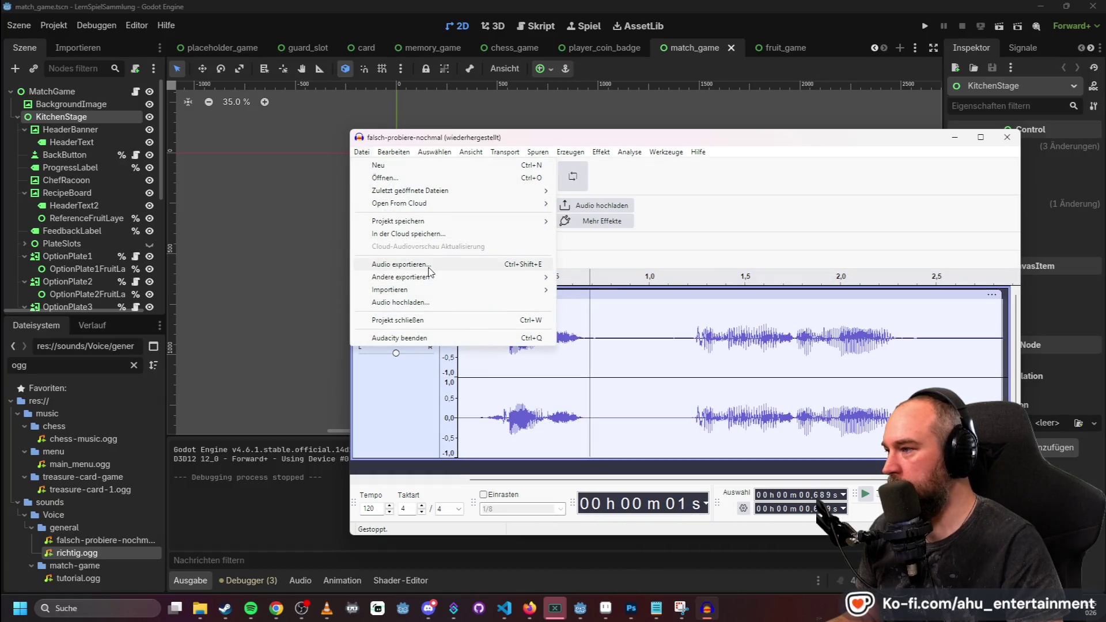
{"action": "left_click", "coordinate": [430, 265]}
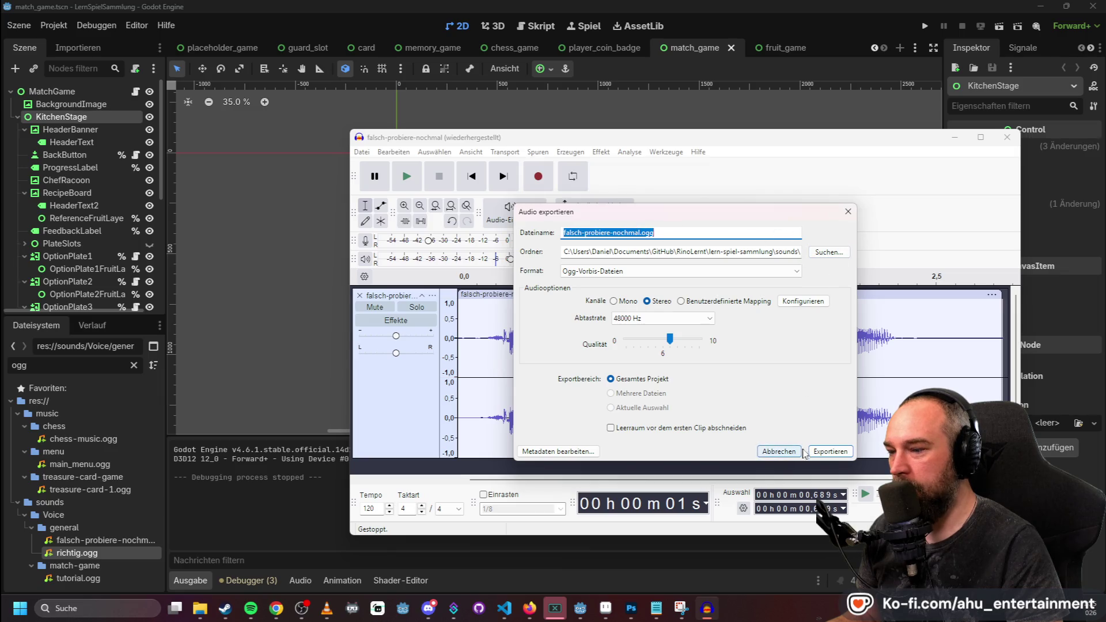
{"action": "left_click", "coordinate": [830, 452]}
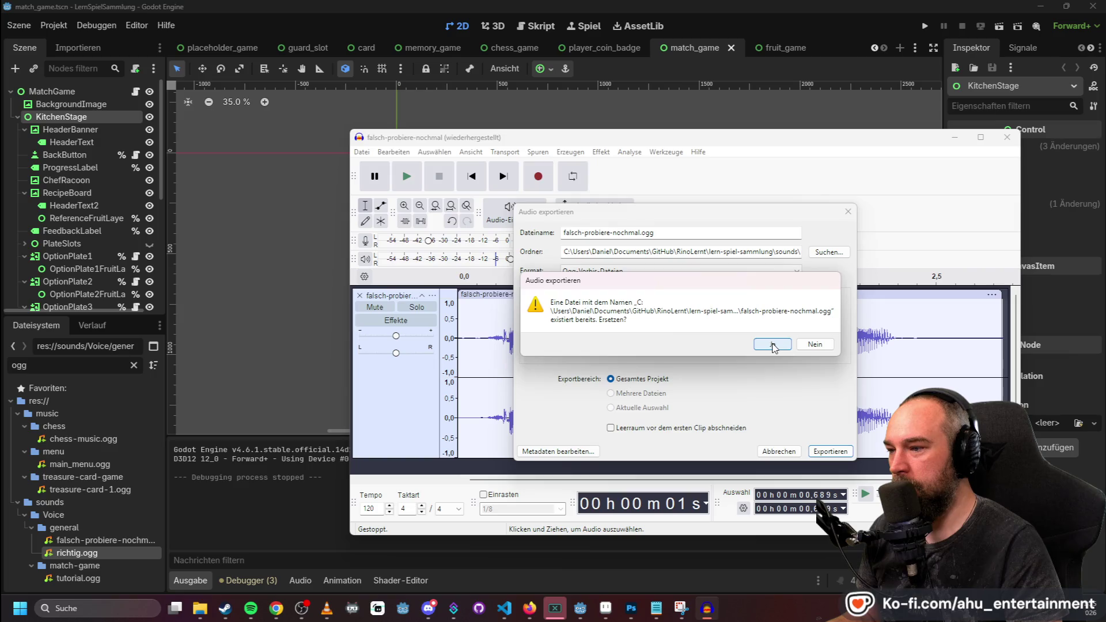
{"action": "left_click", "coordinate": [770, 342]}
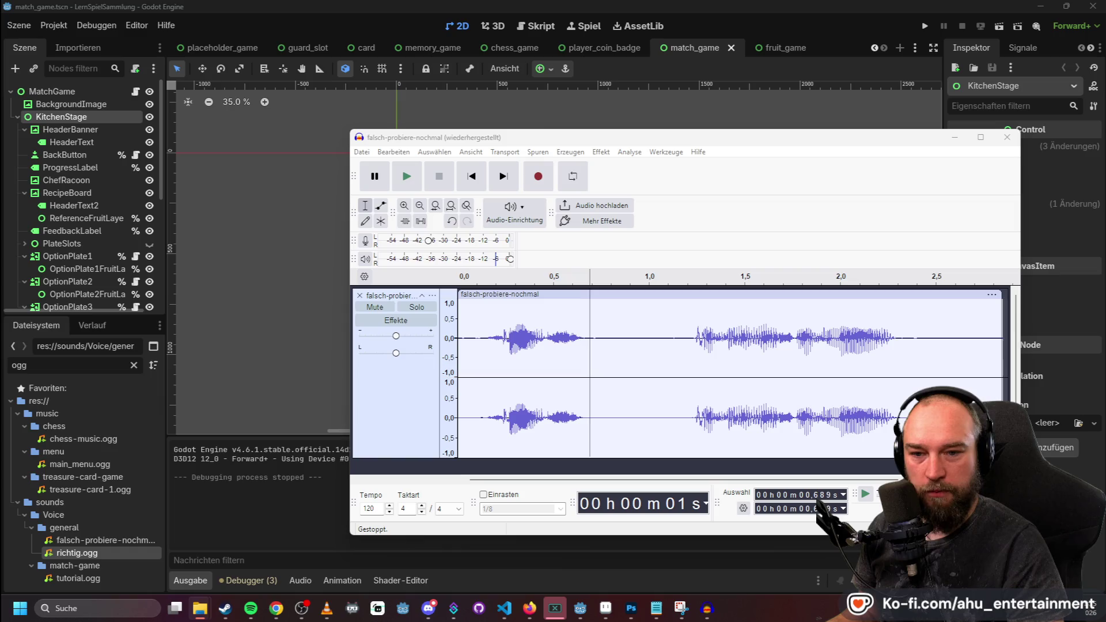
{"action": "left_click", "coordinate": [700, 296]}
{"action": "key", "text": "Delete"}
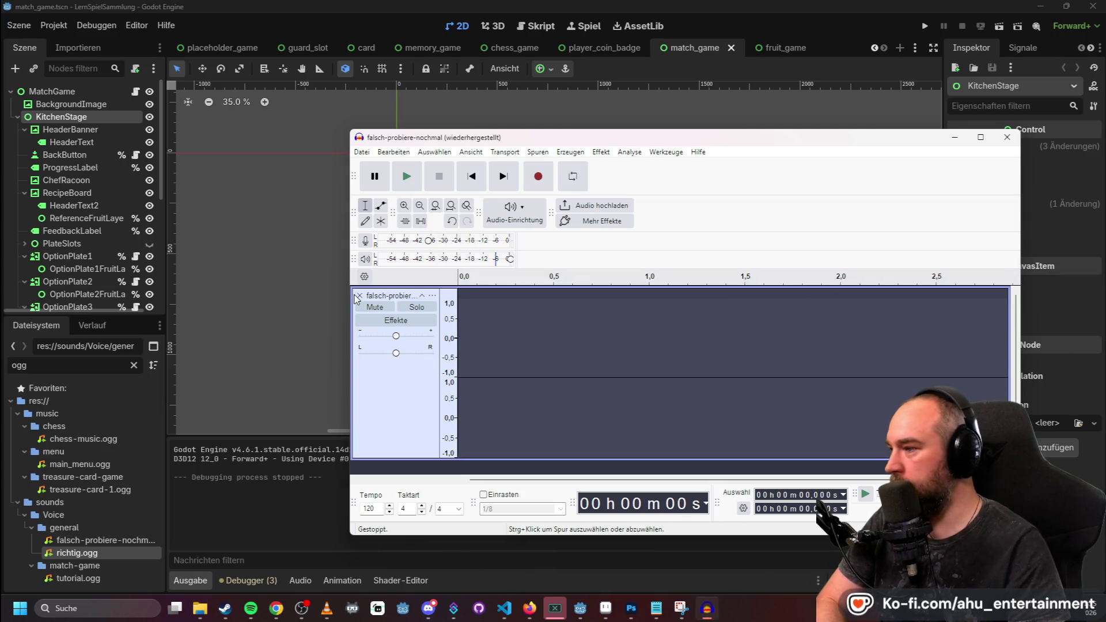
Remove the emptied track, load the tutorial recording, and select the whole clip.
{"action": "left_click", "coordinate": [360, 295]}
{"action": "left_click_drag", "start_coordinate": [788, 351], "coordinate": [684, 348]}
{"action": "left_click", "coordinate": [673, 302]}
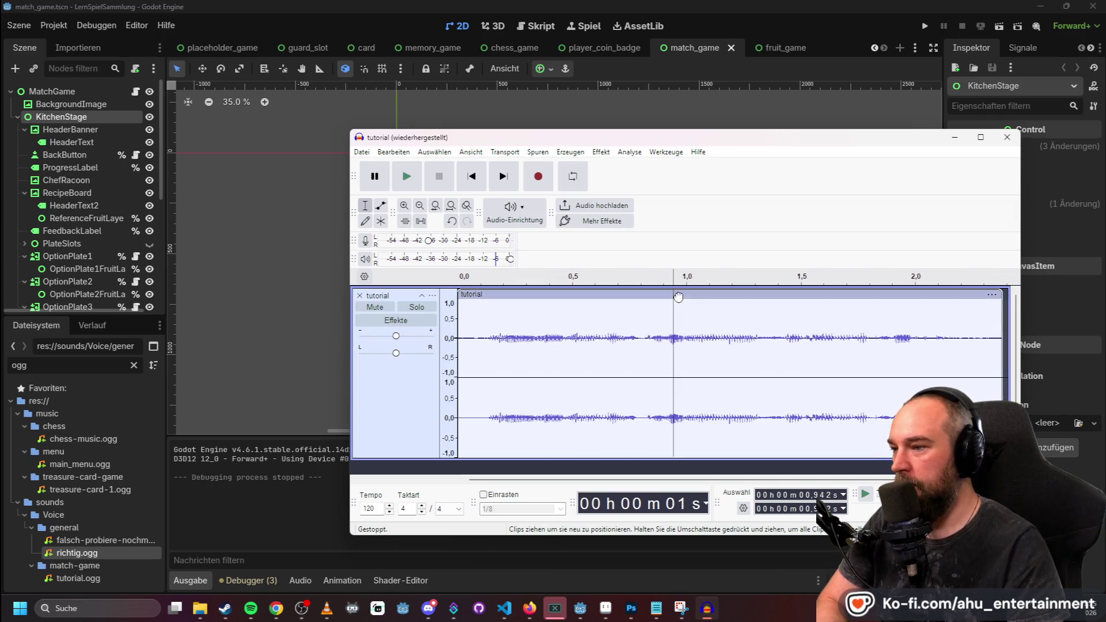
{"action": "left_click", "coordinate": [679, 297]}
Amplify the tutorial clip by 10 dB.
{"action": "left_click", "coordinate": [601, 152]}
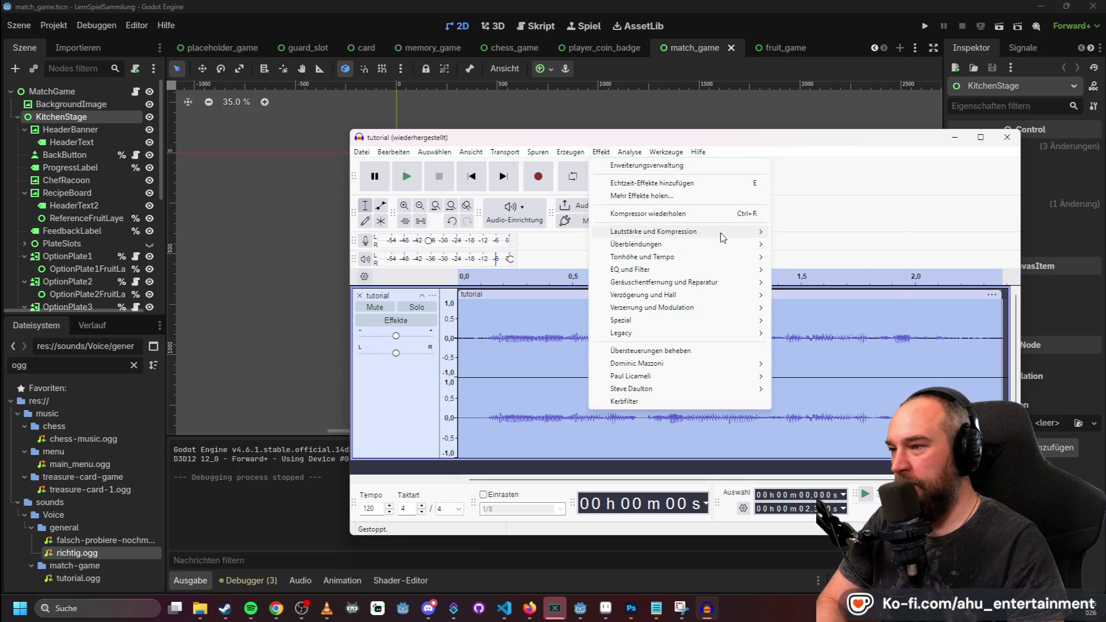
{"action": "mouse_move", "coordinate": [723, 237]}
{"action": "left_click", "coordinate": [804, 296]}
{"action": "type", "text": "10"}
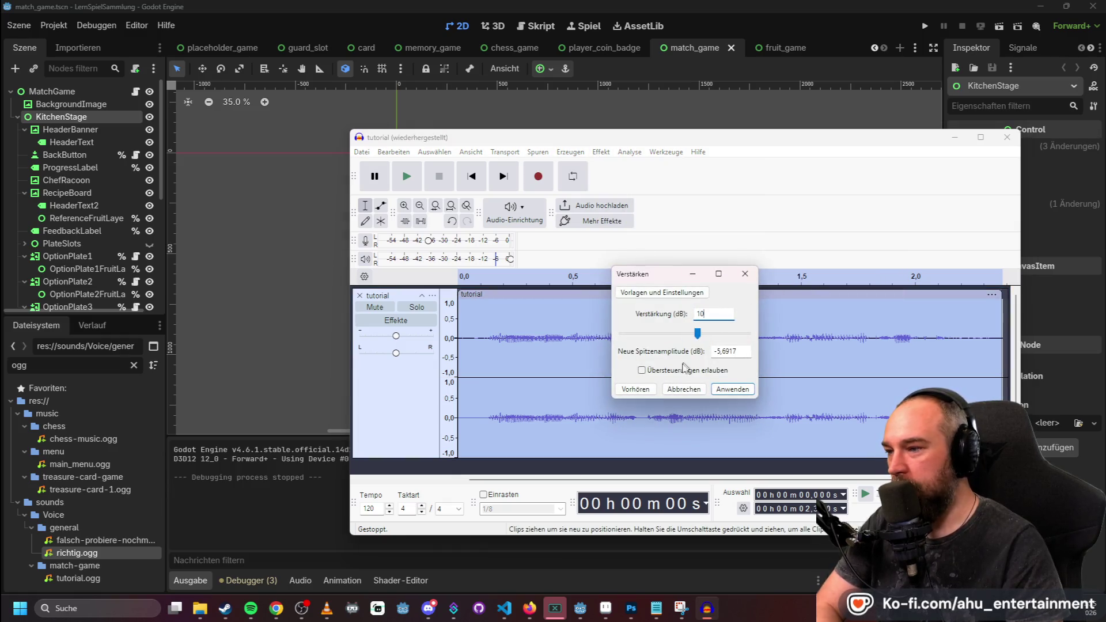
{"action": "left_click", "coordinate": [733, 389]}
Apply the Limiter effect to the tutorial clip with its default settings.
{"action": "left_click", "coordinate": [601, 151]}
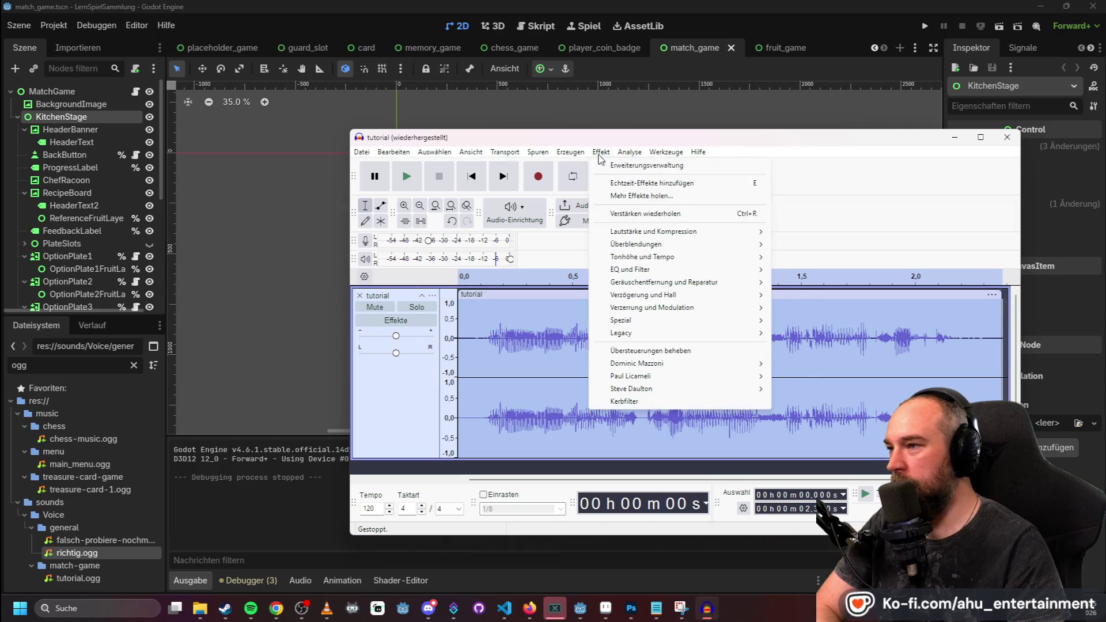
{"action": "mouse_move", "coordinate": [722, 231]}
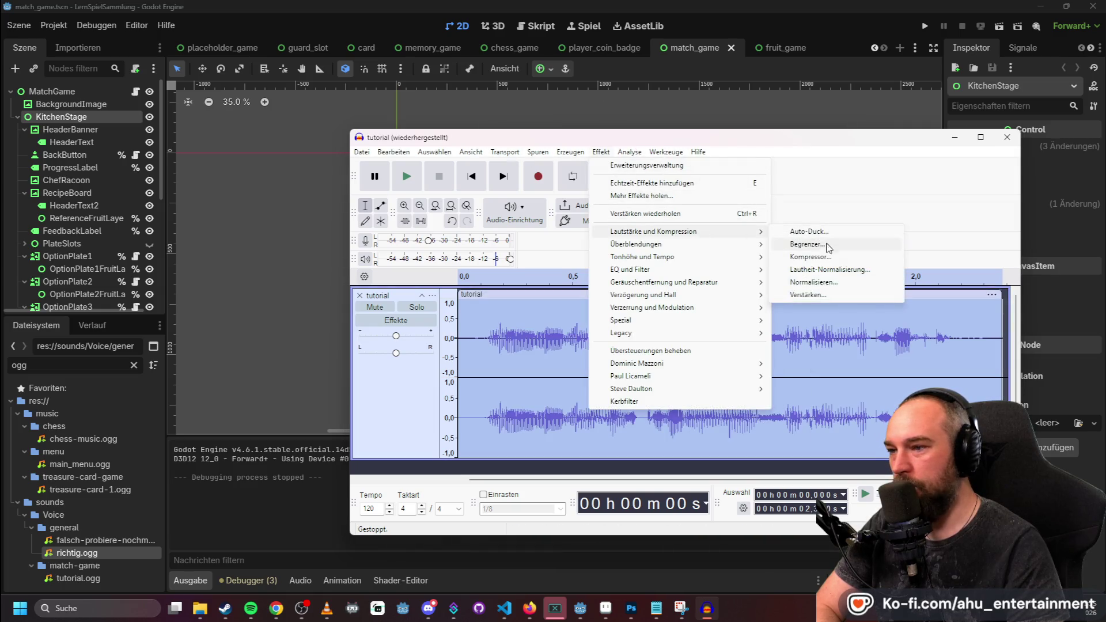
{"action": "left_click", "coordinate": [807, 244]}
{"action": "key", "text": "Return"}
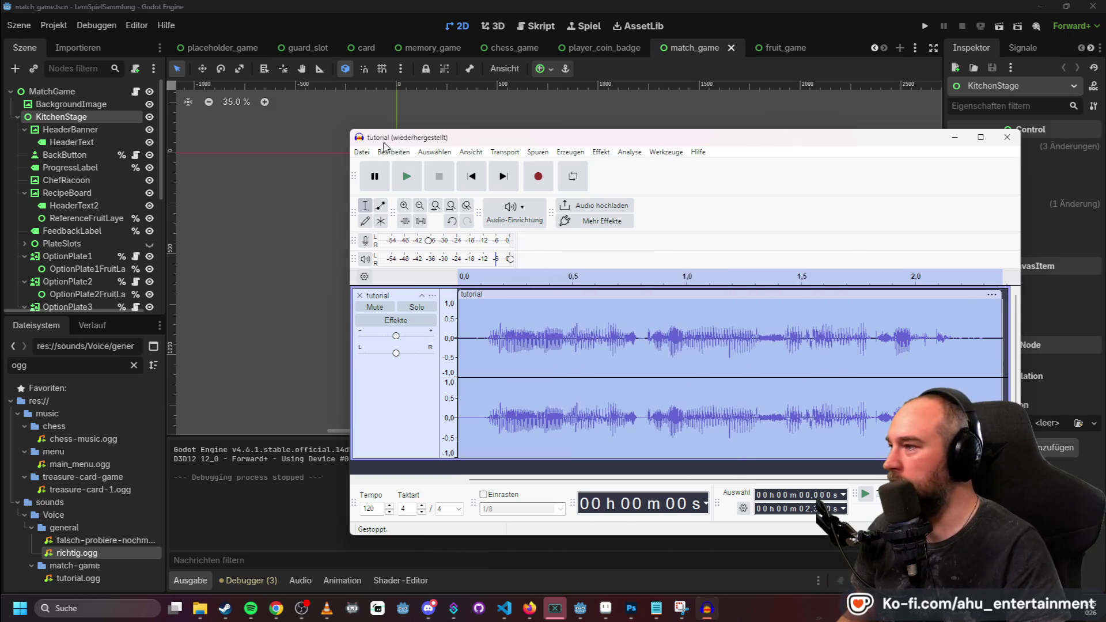
Export the clip as tutorial.ogg into Voice/match-game, overwriting the existing file.
{"action": "left_click", "coordinate": [362, 152]}
{"action": "left_click", "coordinate": [476, 263]}
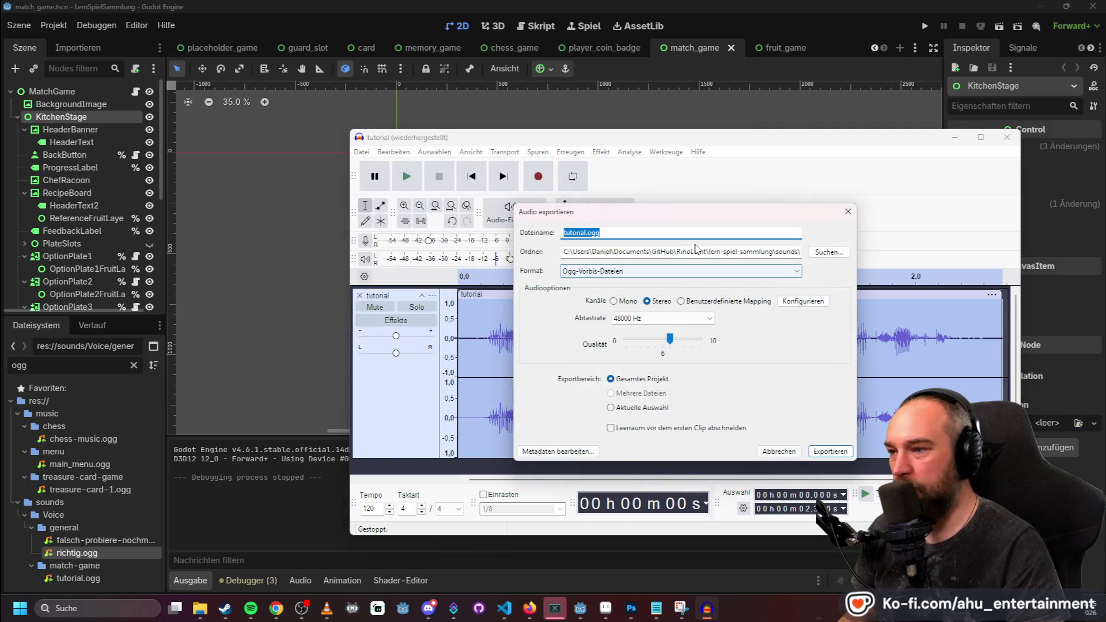
{"action": "left_click", "coordinate": [827, 259]}
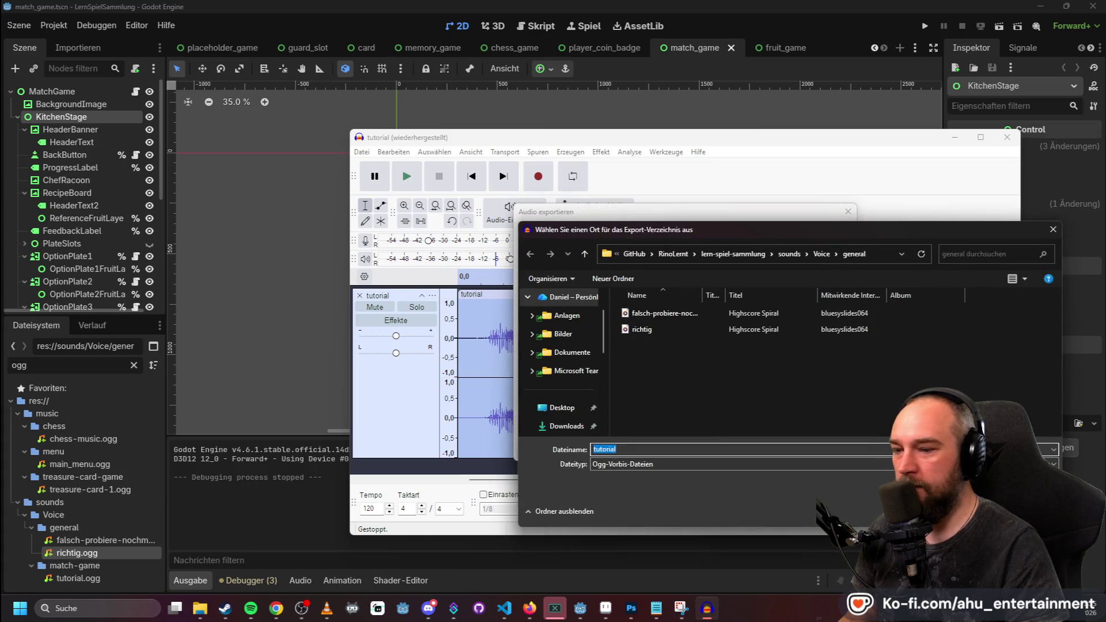
{"action": "left_click", "coordinate": [820, 256]}
{"action": "double_click", "coordinate": [676, 327]}
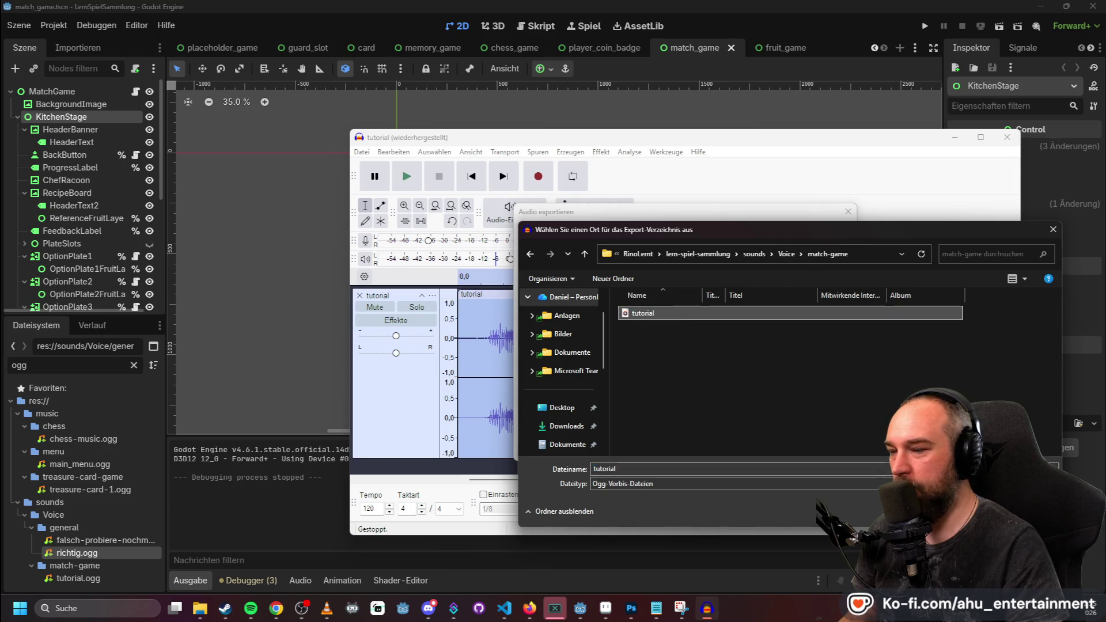
{"action": "key", "text": "Return"}
{"action": "left_click", "coordinate": [829, 451]}
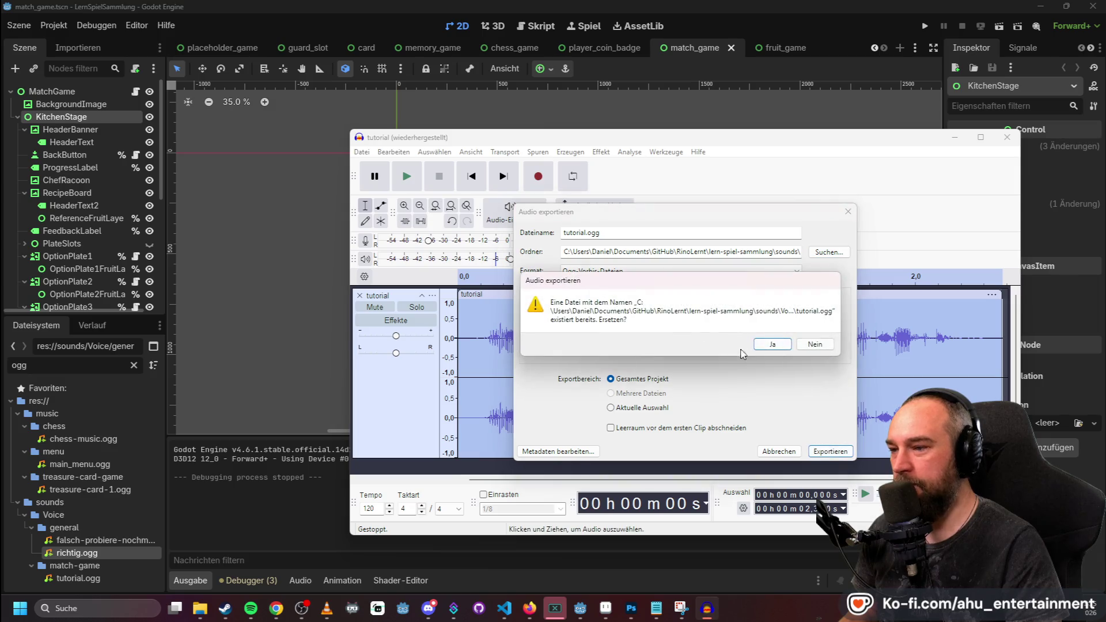
{"action": "left_click", "coordinate": [773, 344]}
{"action": "left_click", "coordinate": [687, 5]}
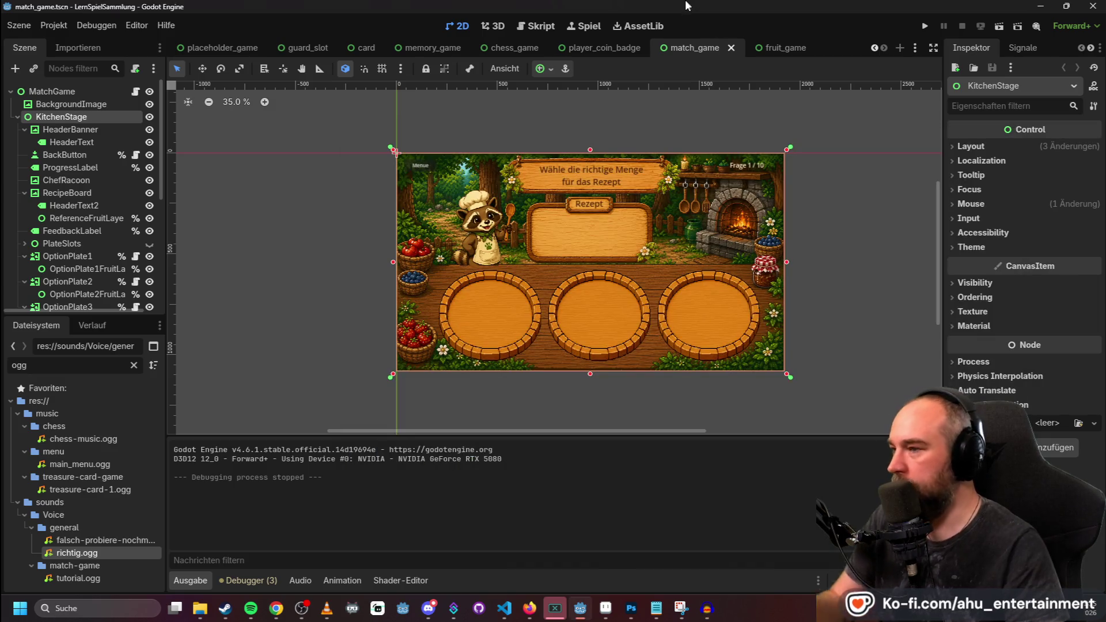
Run the project, open the recipe quantity game, and answer the first five questions.
{"action": "left_click", "coordinate": [925, 26]}
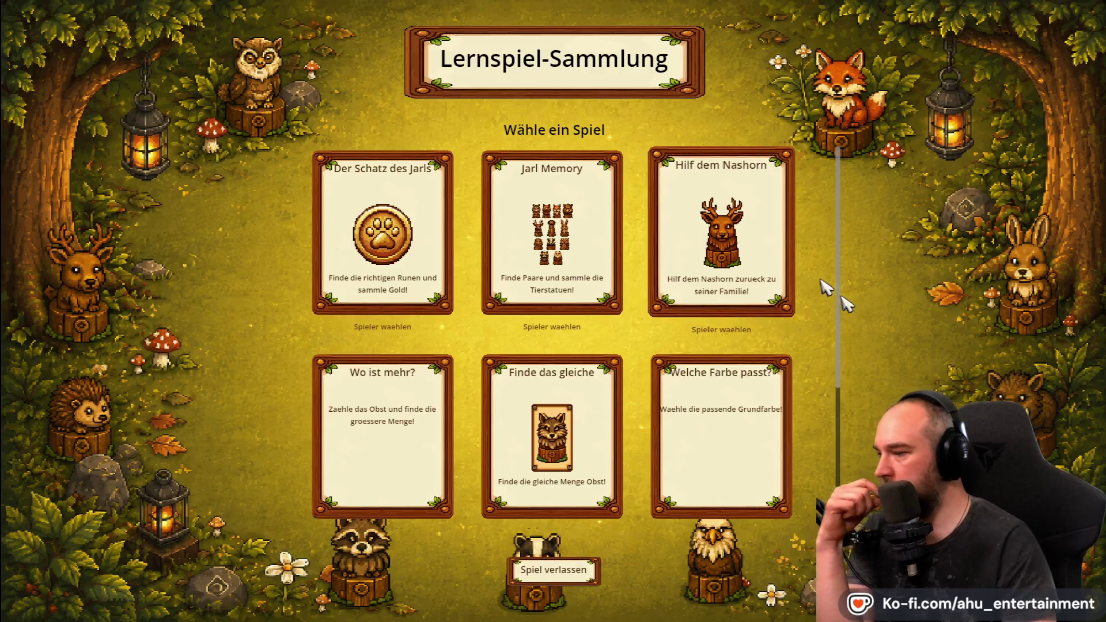
{"action": "left_click", "coordinate": [580, 395]}
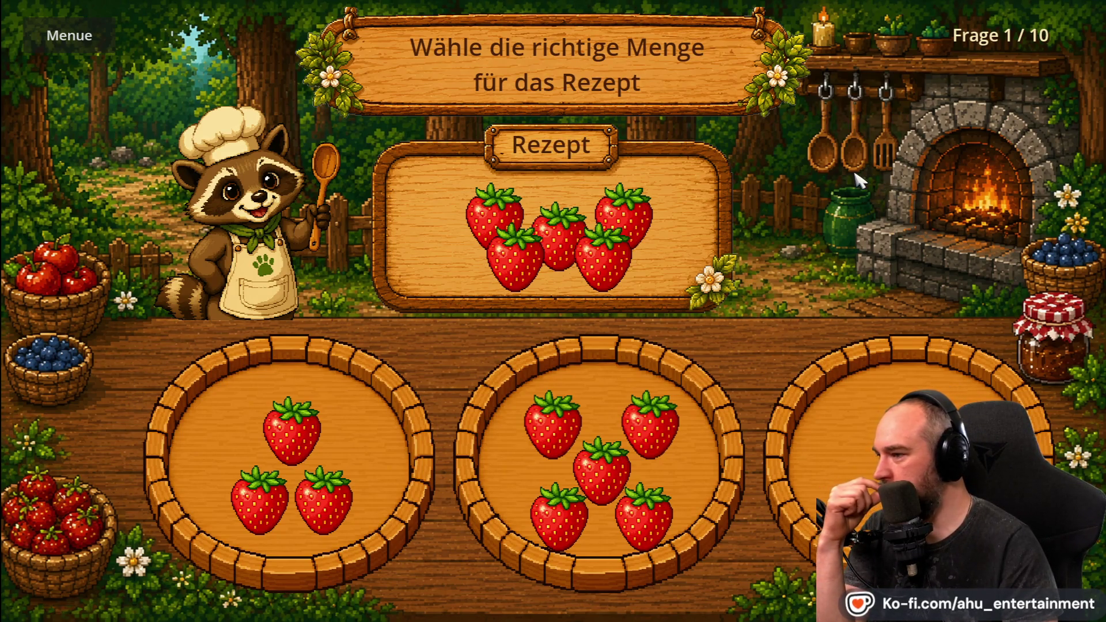
{"action": "left_click", "coordinate": [626, 393]}
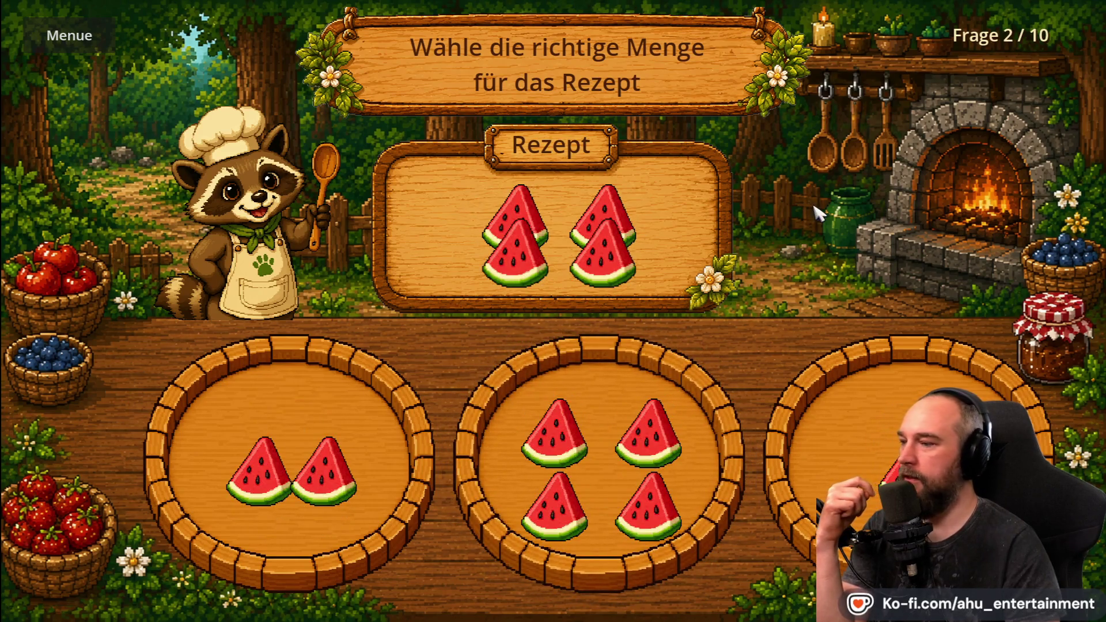
{"action": "left_click", "coordinate": [365, 390]}
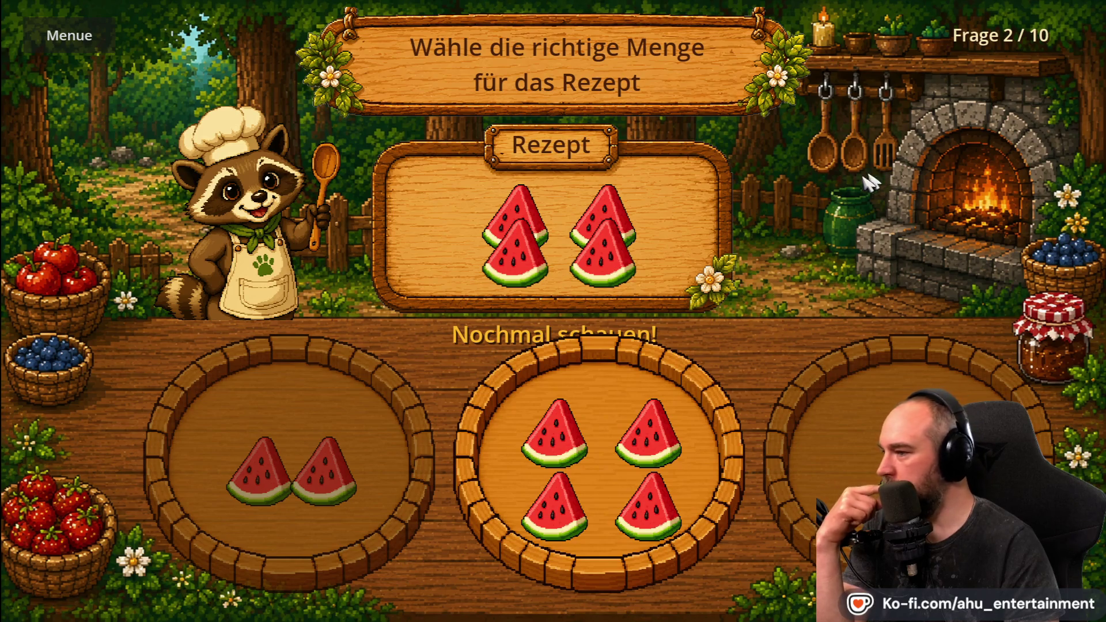
{"action": "left_click", "coordinate": [597, 395]}
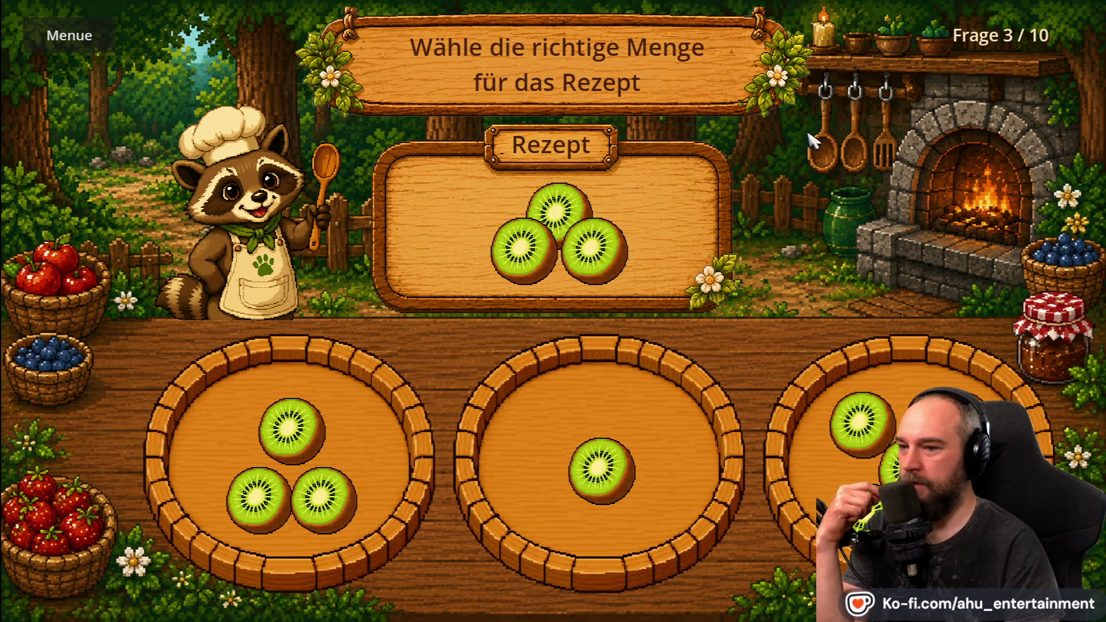
{"action": "left_click", "coordinate": [877, 369]}
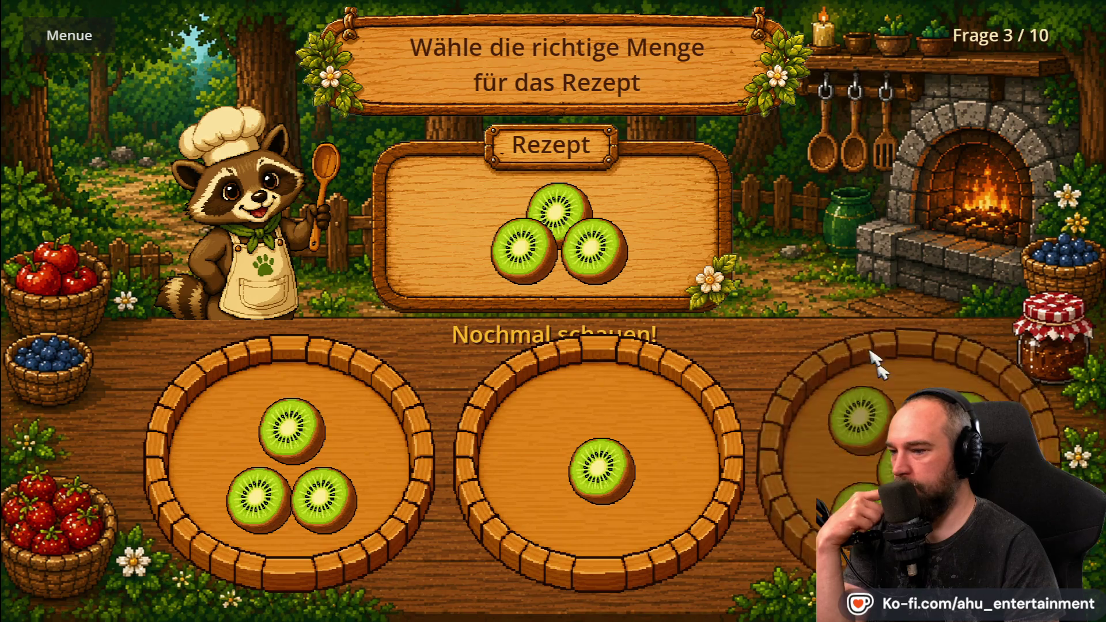
{"action": "left_click", "coordinate": [296, 387]}
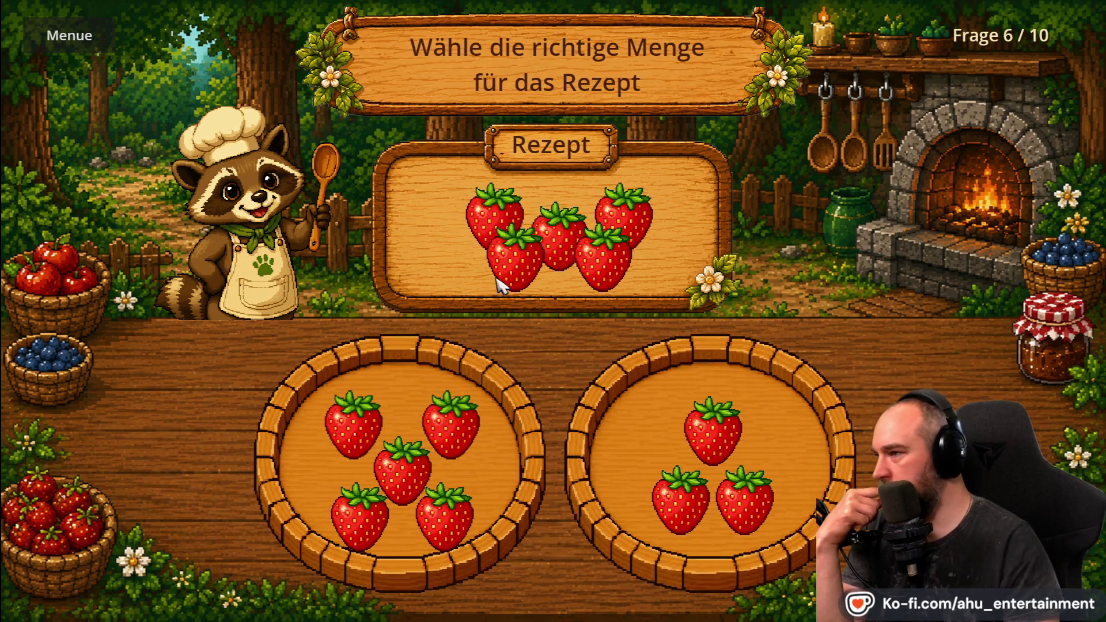
Answer the remaining five questions, return to the game menu, and quit to the editor.
{"action": "left_click", "coordinate": [401, 421]}
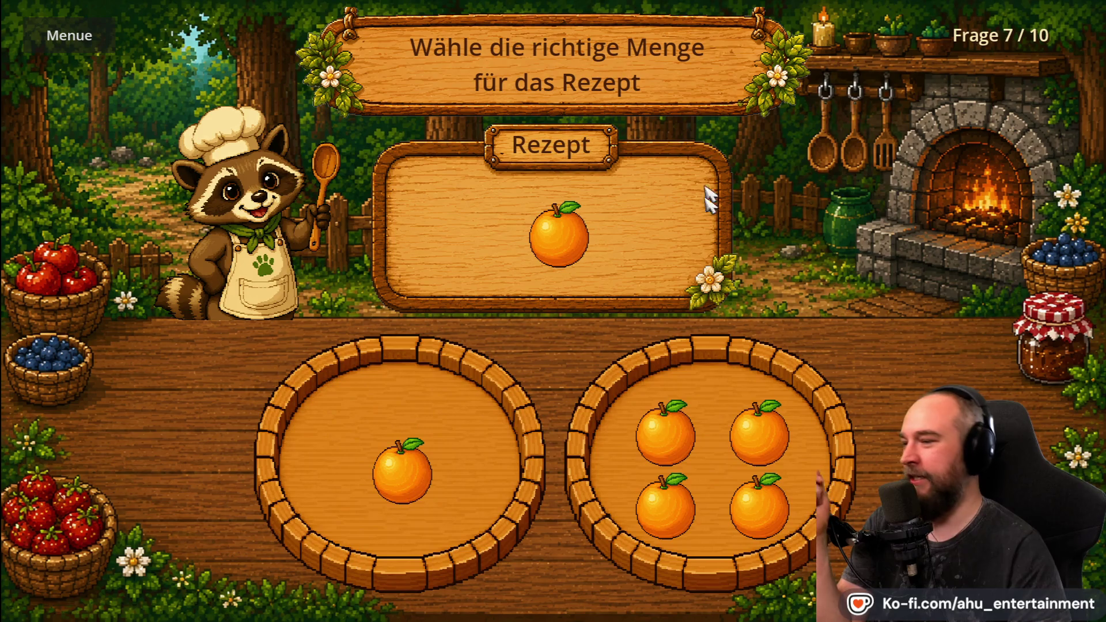
{"action": "left_click", "coordinate": [463, 418]}
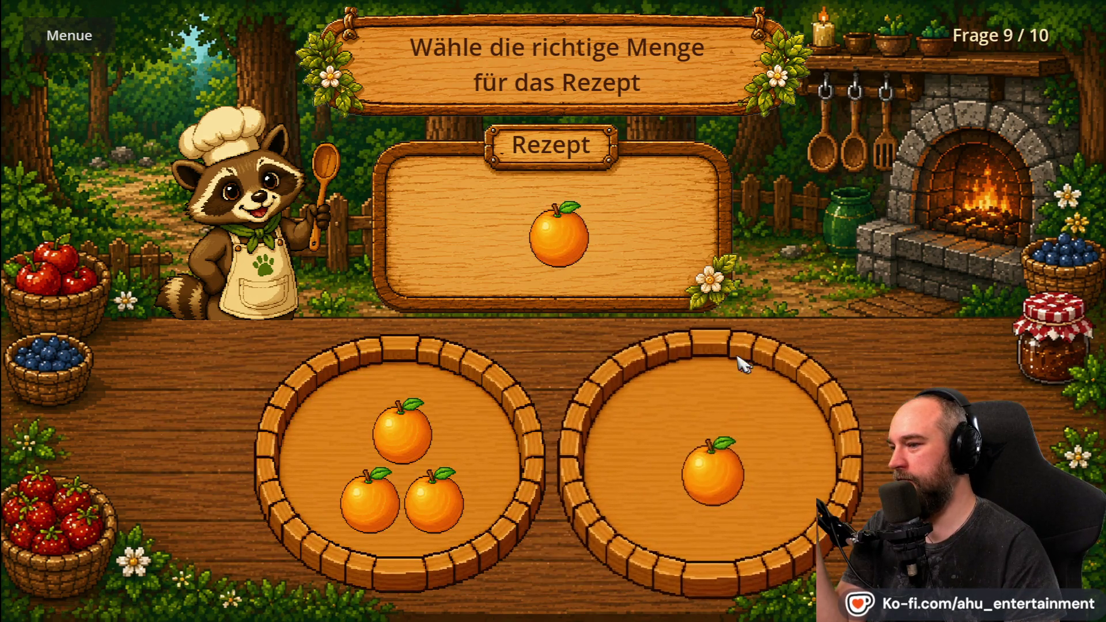
{"action": "left_click", "coordinate": [742, 365]}
{"action": "left_click", "coordinate": [589, 354]}
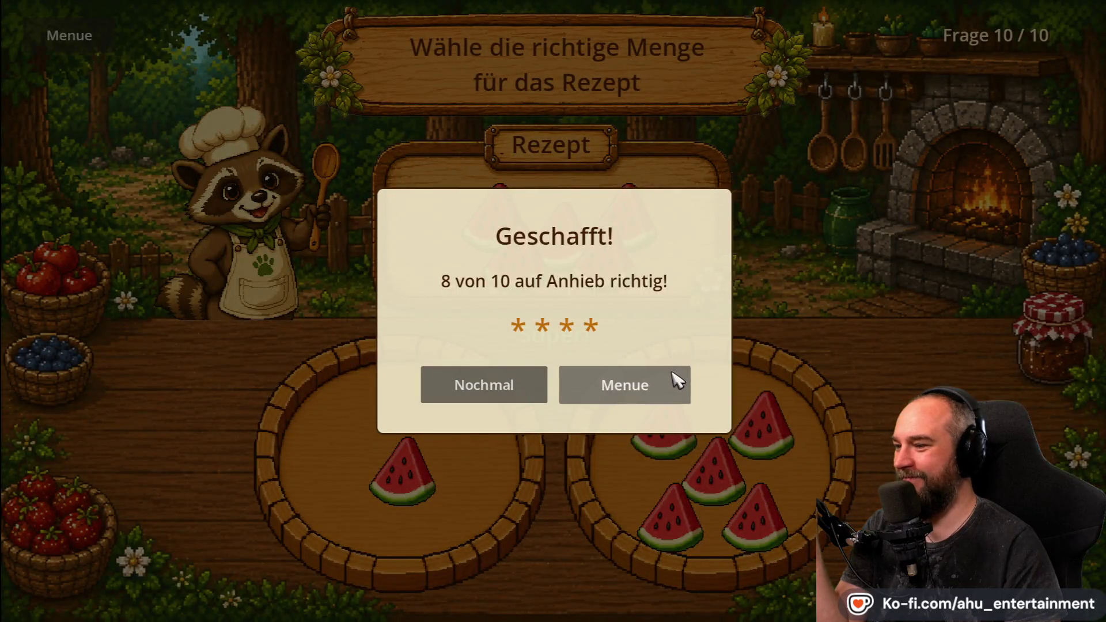
{"action": "left_click", "coordinate": [674, 380]}
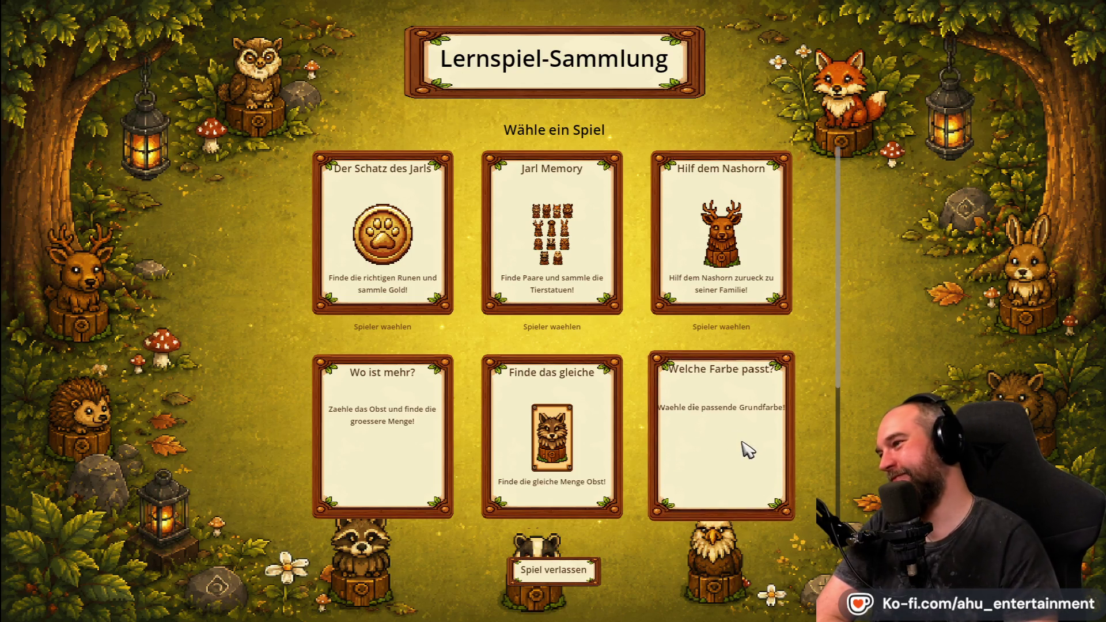
{"action": "left_click", "coordinate": [553, 570]}
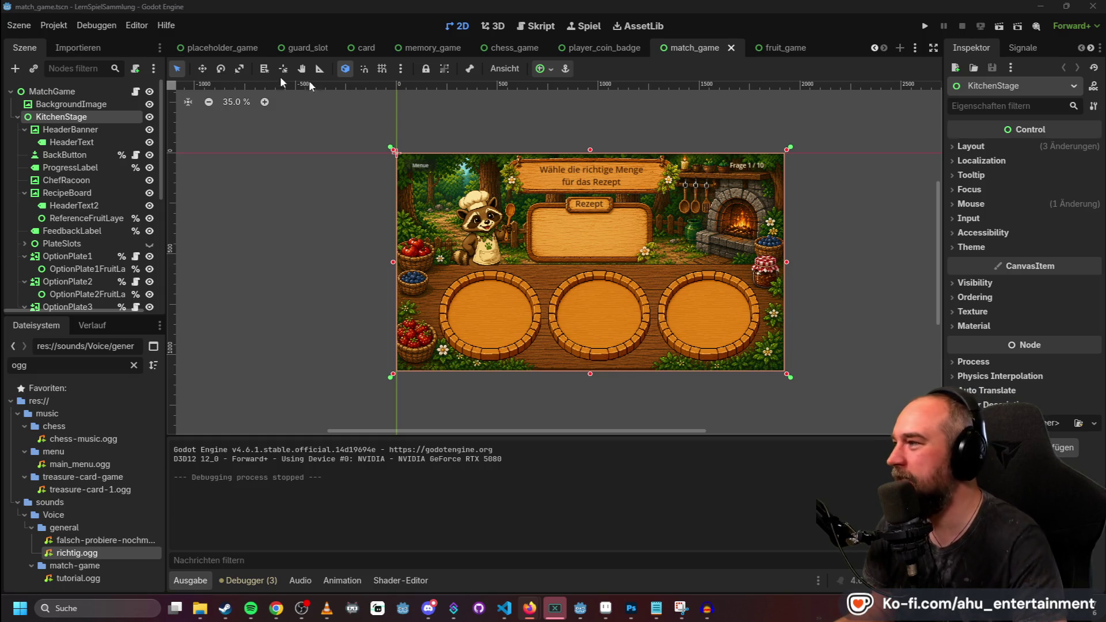
Deselect the KitchenStage node in the match_game scene.
{"action": "left_click", "coordinate": [491, 106]}
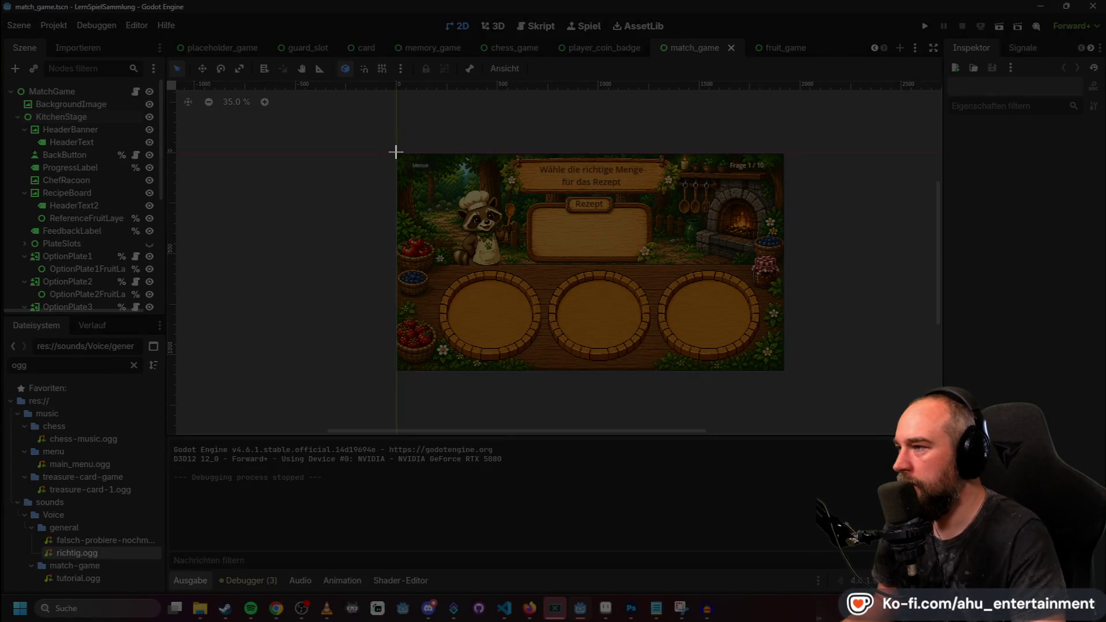
Snip the scene preview showing the raccoon chef and three empty plates, then close the snip.
{"action": "left_click_drag", "start_coordinate": [396, 152], "coordinate": [784, 370]}
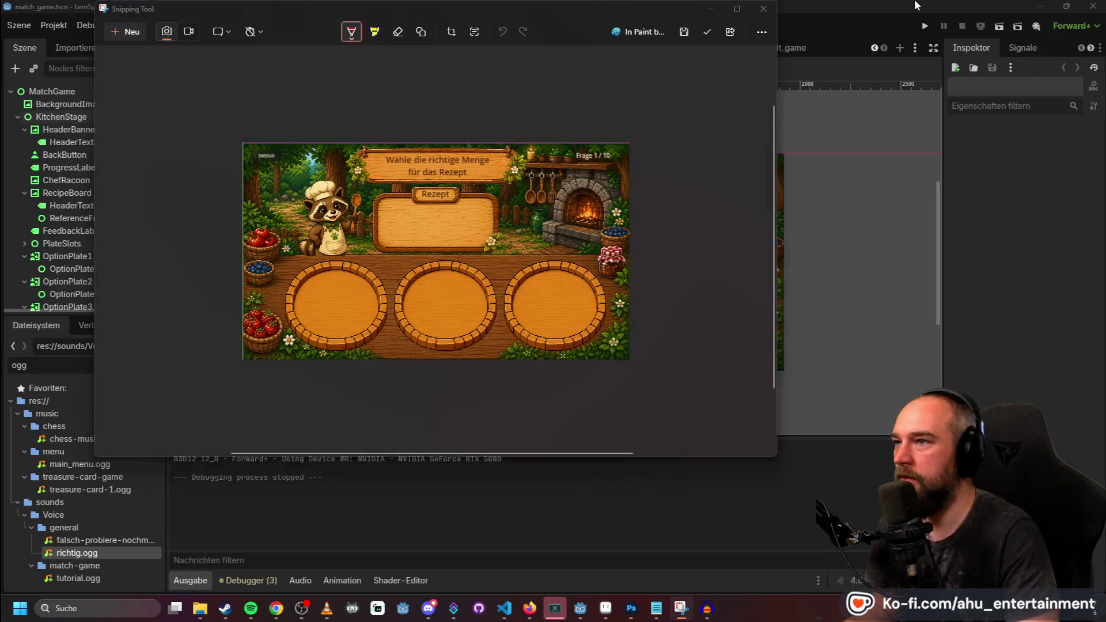
{"action": "left_click", "coordinate": [801, 155]}
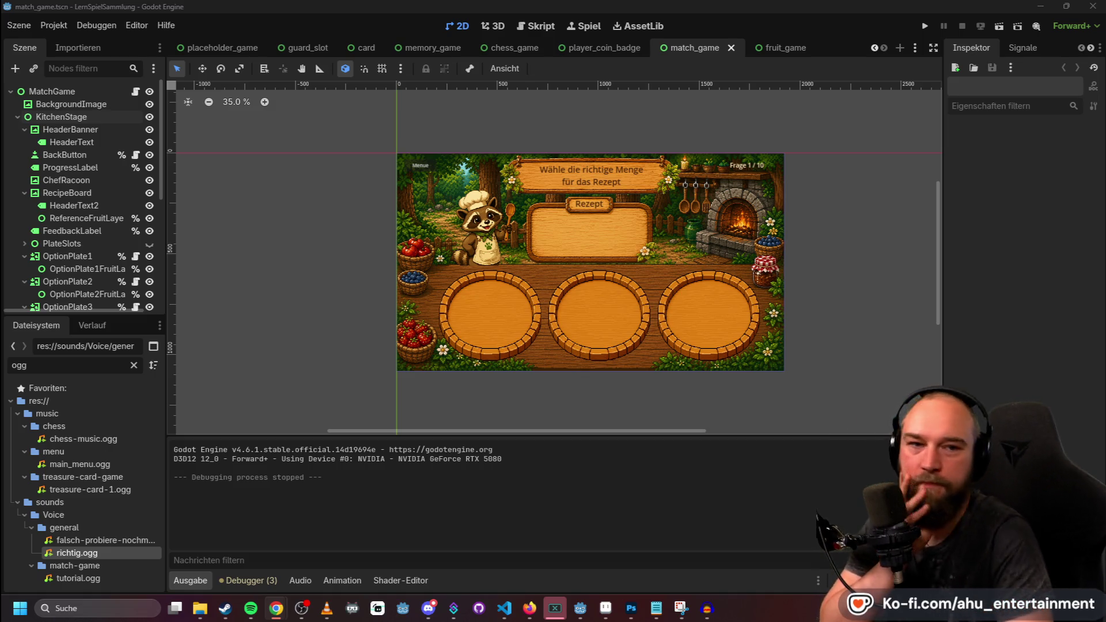
{"action": "key", "text": "alt+Tab"}
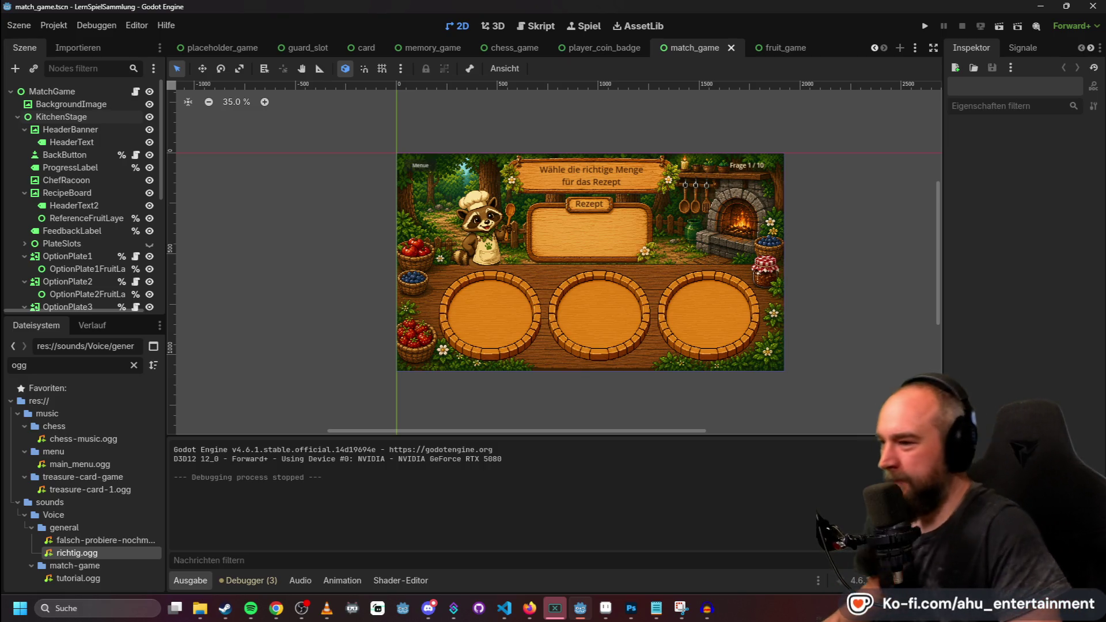
Switch from the Godot editor over to the browser window.
{"action": "key", "text": "alt+Tab"}
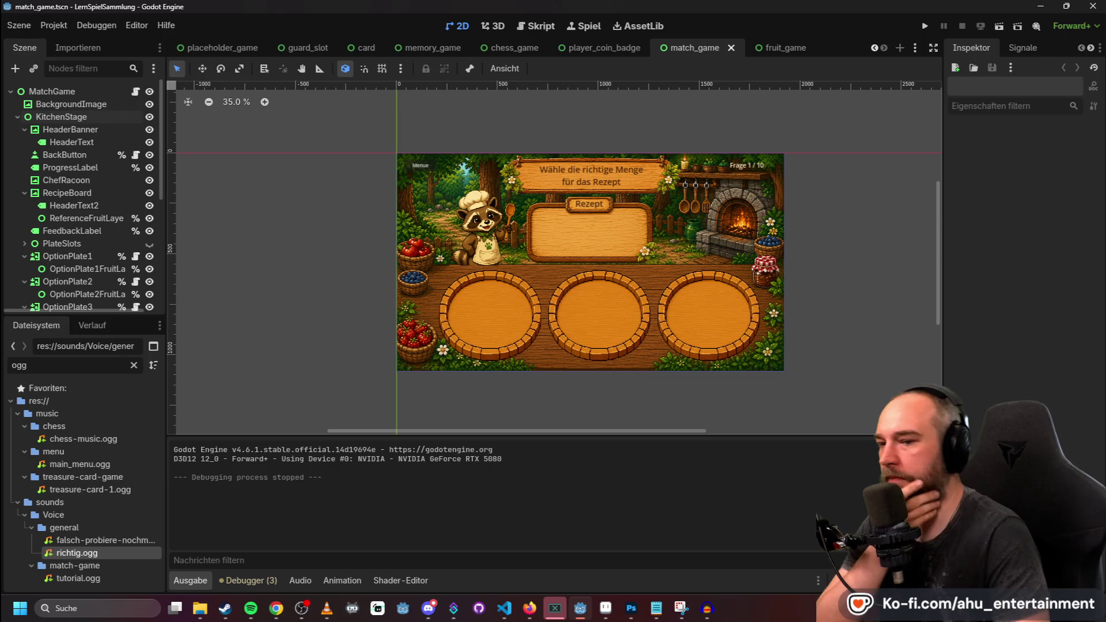
{"action": "key", "text": "alt+Tab"}
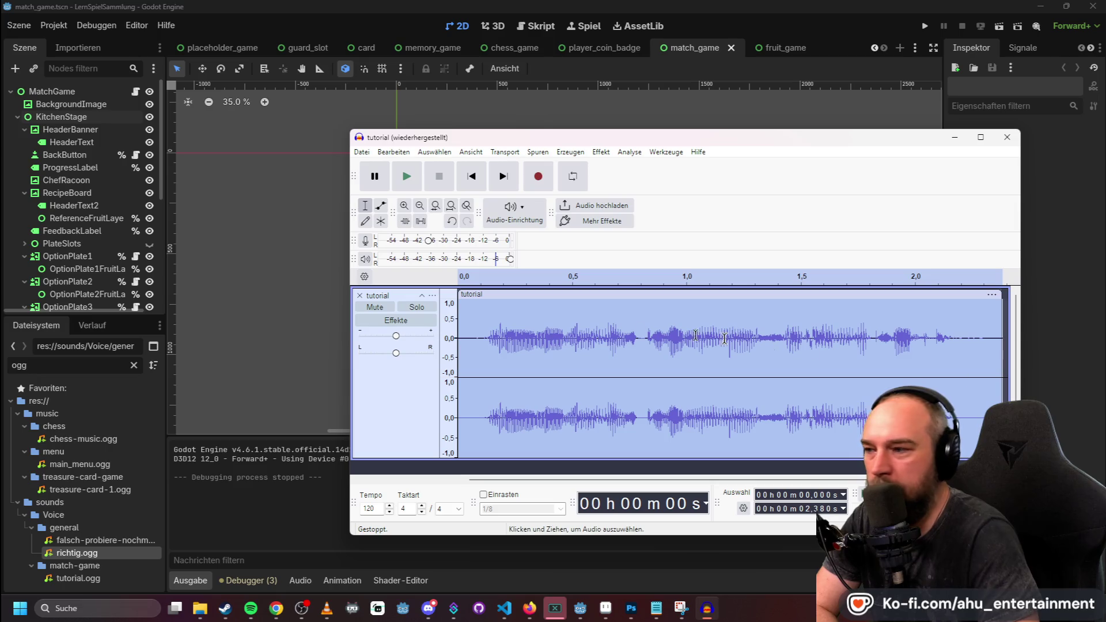
Close the tutorial voice track and import the Raccoon Forest Café music file as a track.
{"action": "left_click", "coordinate": [360, 296]}
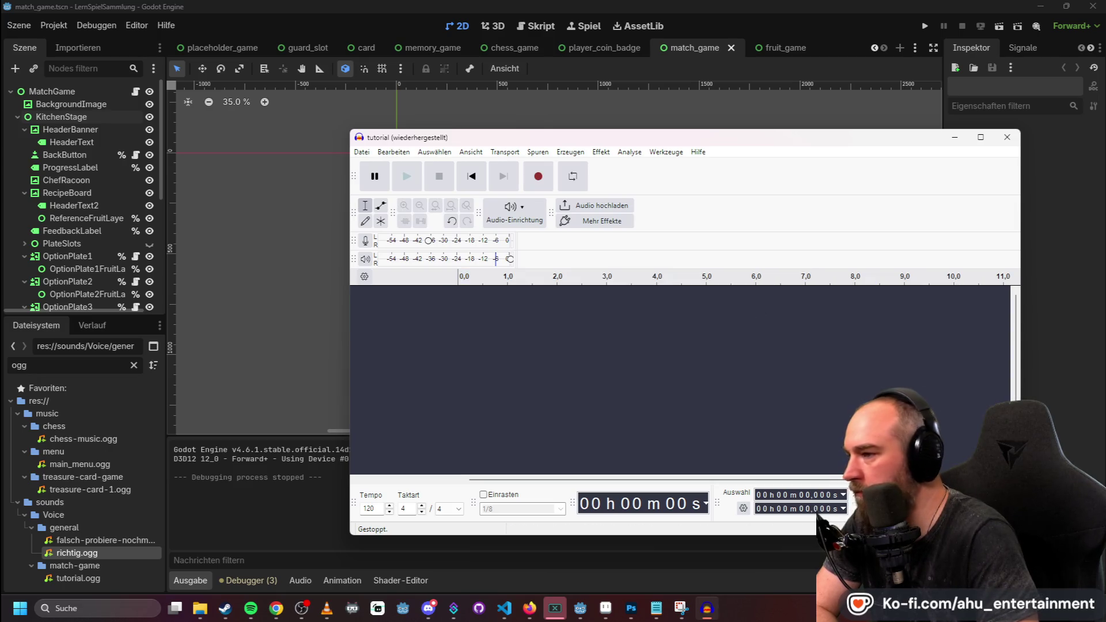
{"action": "key", "text": "alt"}
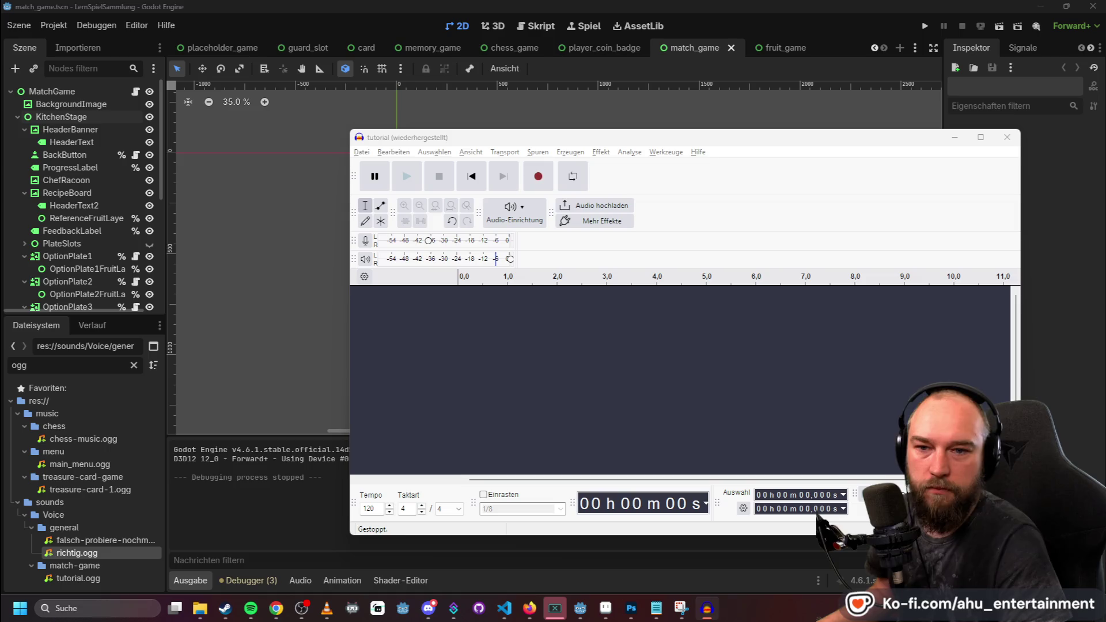
{"action": "left_click_drag", "start_coordinate": [575, 287], "coordinate": [577, 326]}
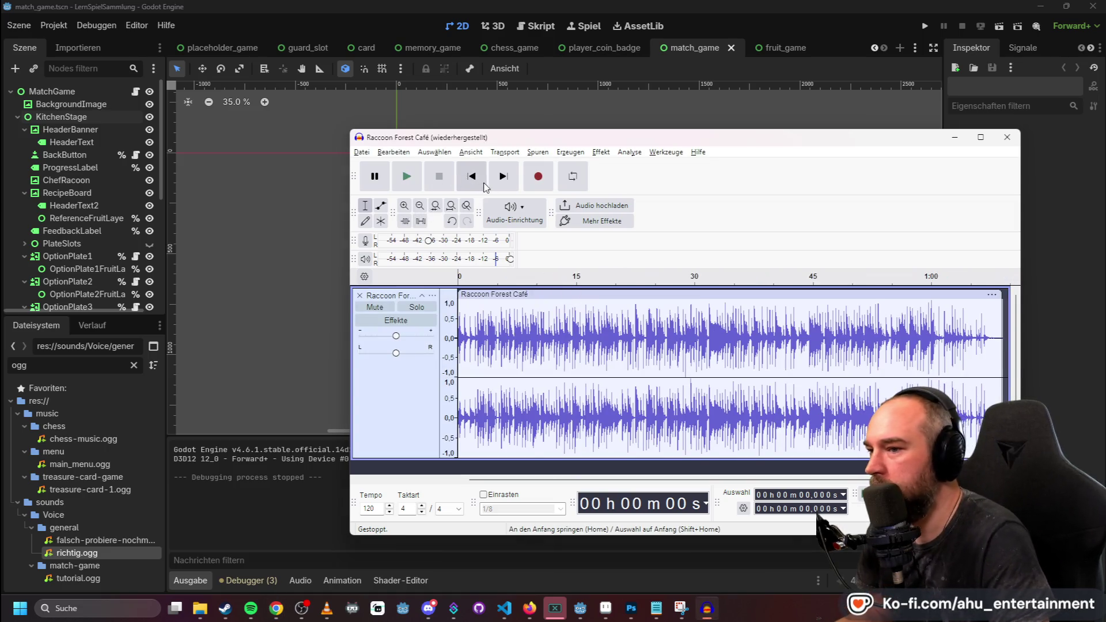
{"action": "left_click", "coordinate": [362, 153]}
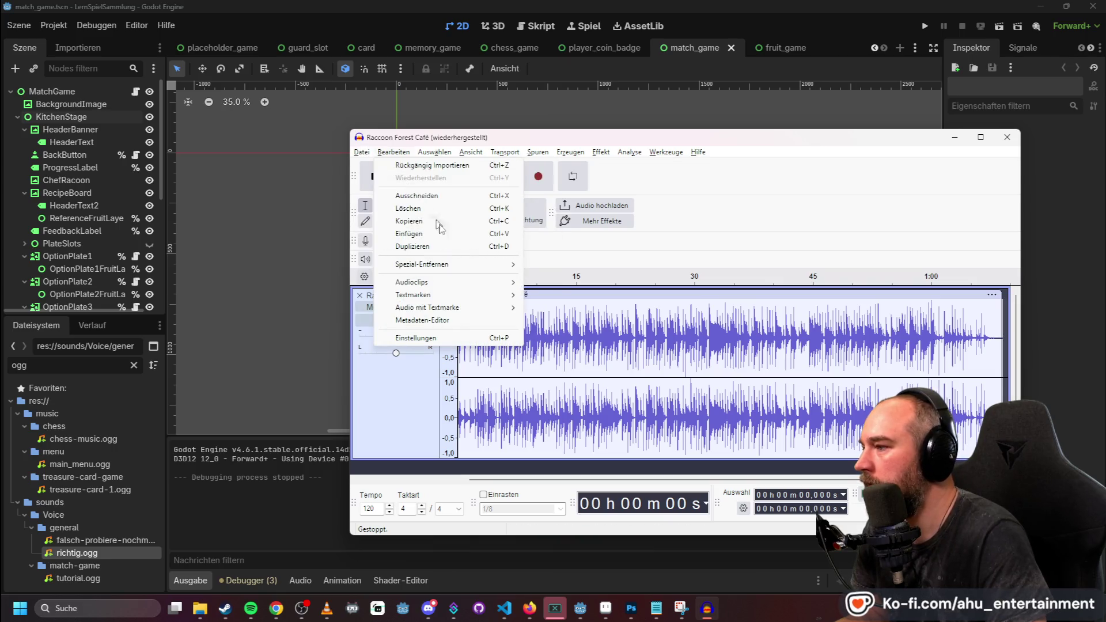
{"action": "left_click", "coordinate": [427, 265]}
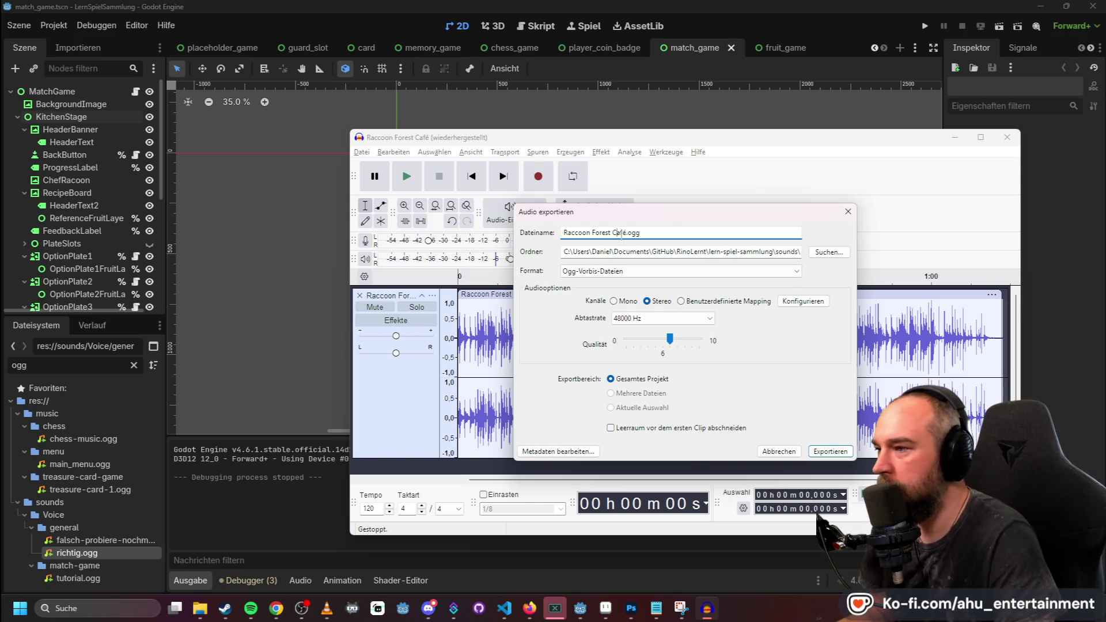
Export the music as match-game-kitchen.ogg into a newly created music/match-game folder.
{"action": "type", "text": "match-game-"}
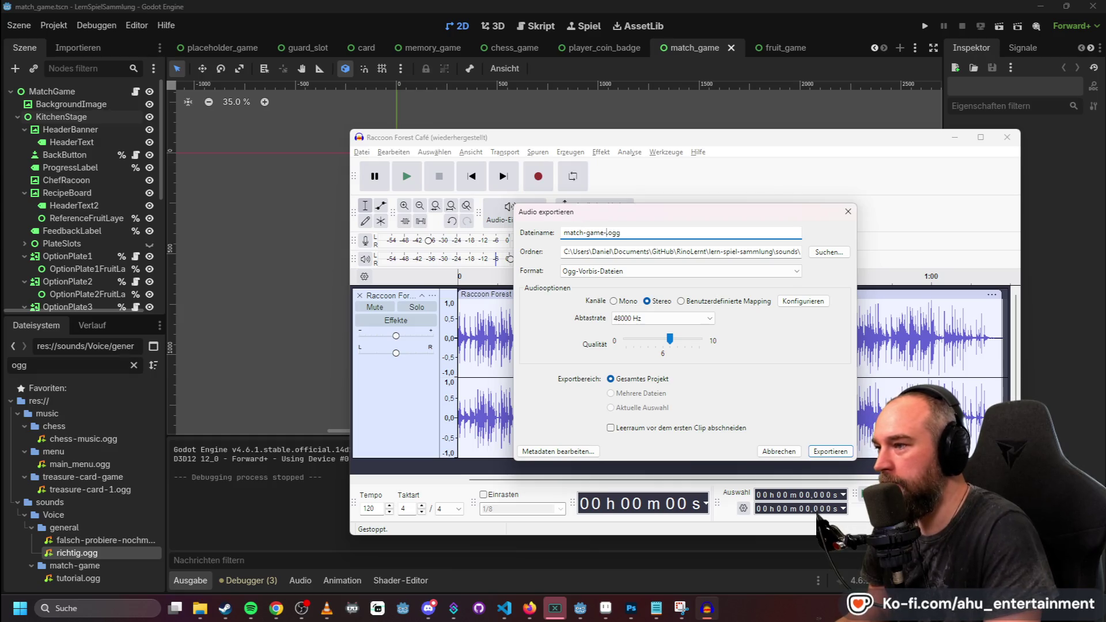
{"action": "type", "text": "en"}
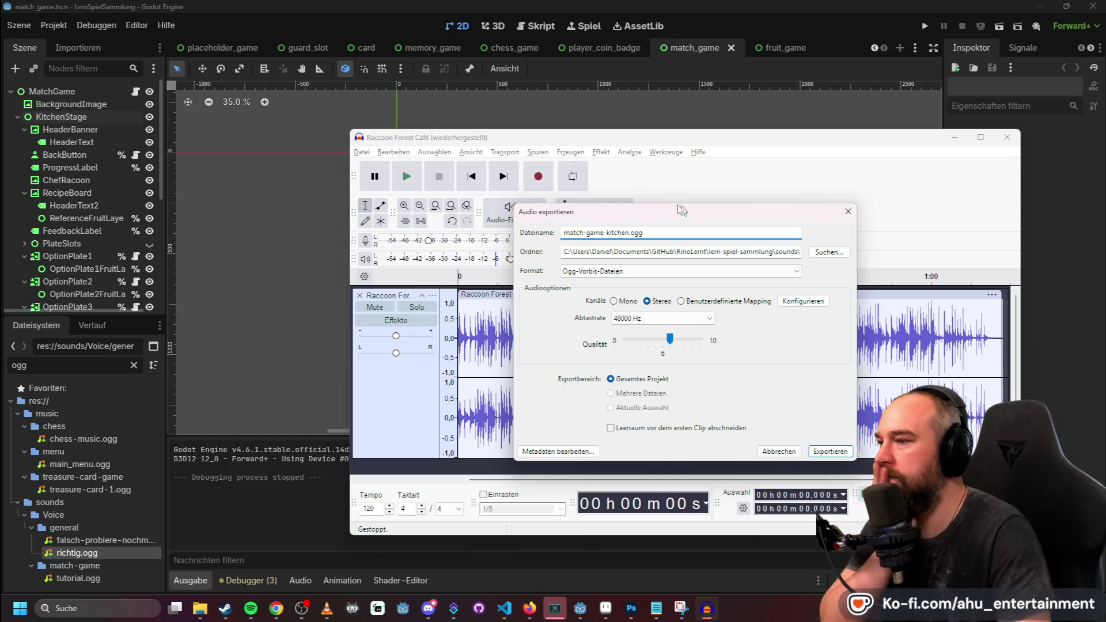
{"action": "left_click", "coordinate": [830, 252]}
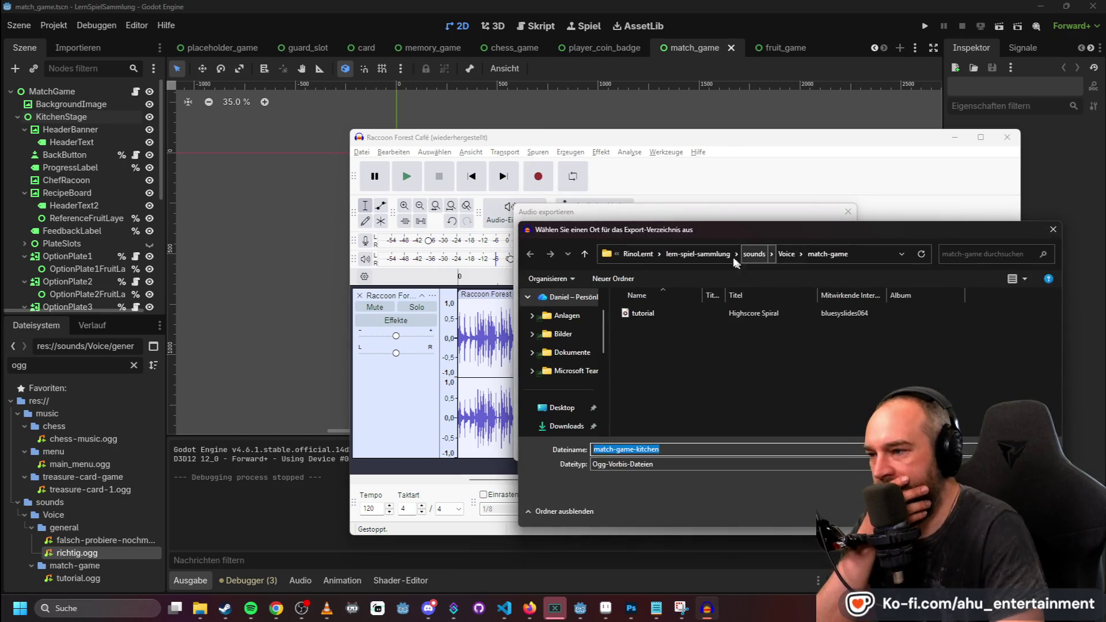
{"action": "left_click", "coordinate": [708, 254]}
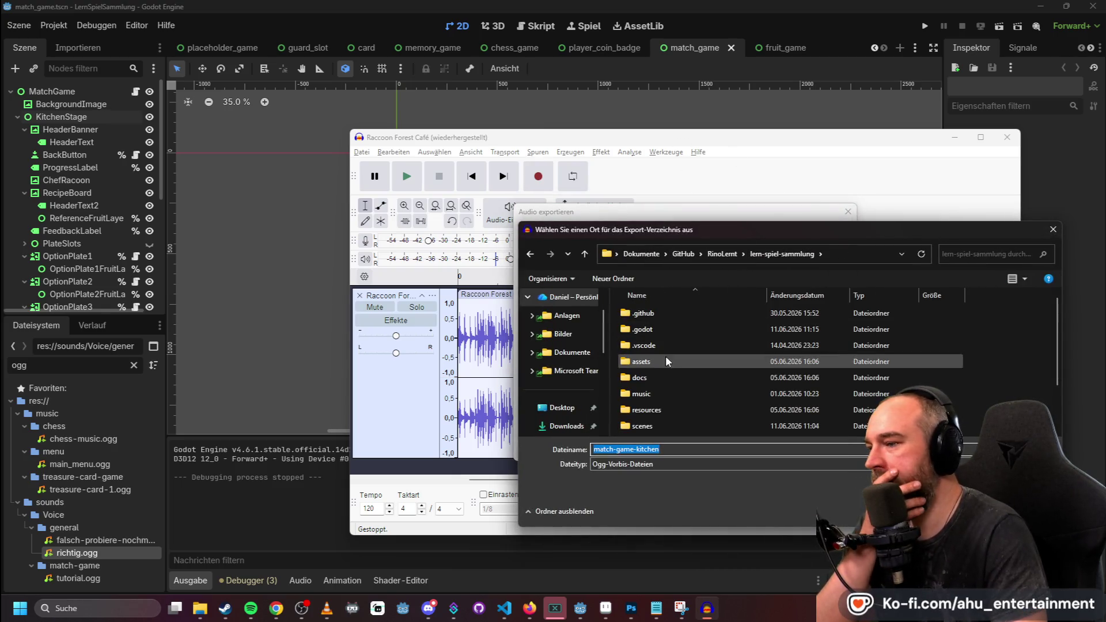
{"action": "double_click", "coordinate": [651, 395]}
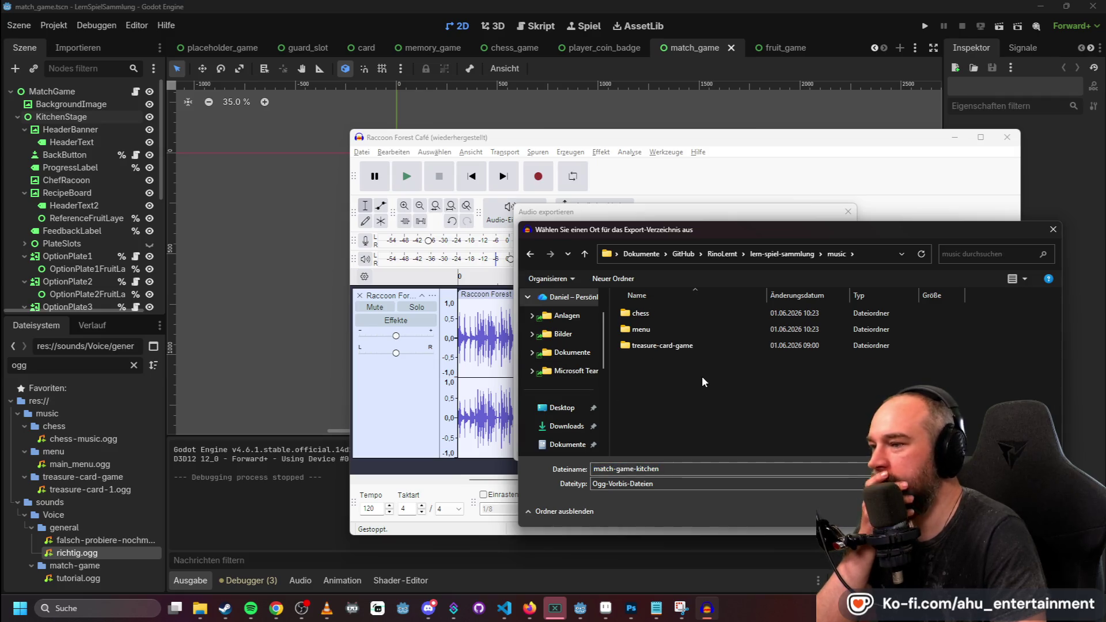
{"action": "right_click", "coordinate": [665, 371]}
{"action": "mouse_move", "coordinate": [788, 529]}
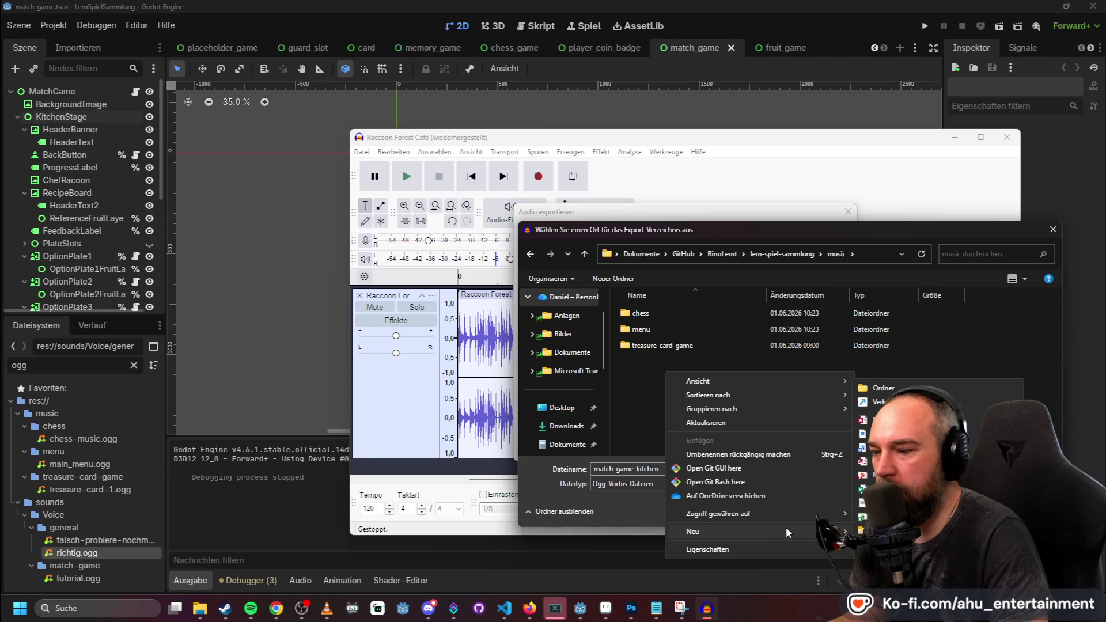
{"action": "left_click", "coordinate": [884, 388]}
{"action": "type", "text": "match-game"}
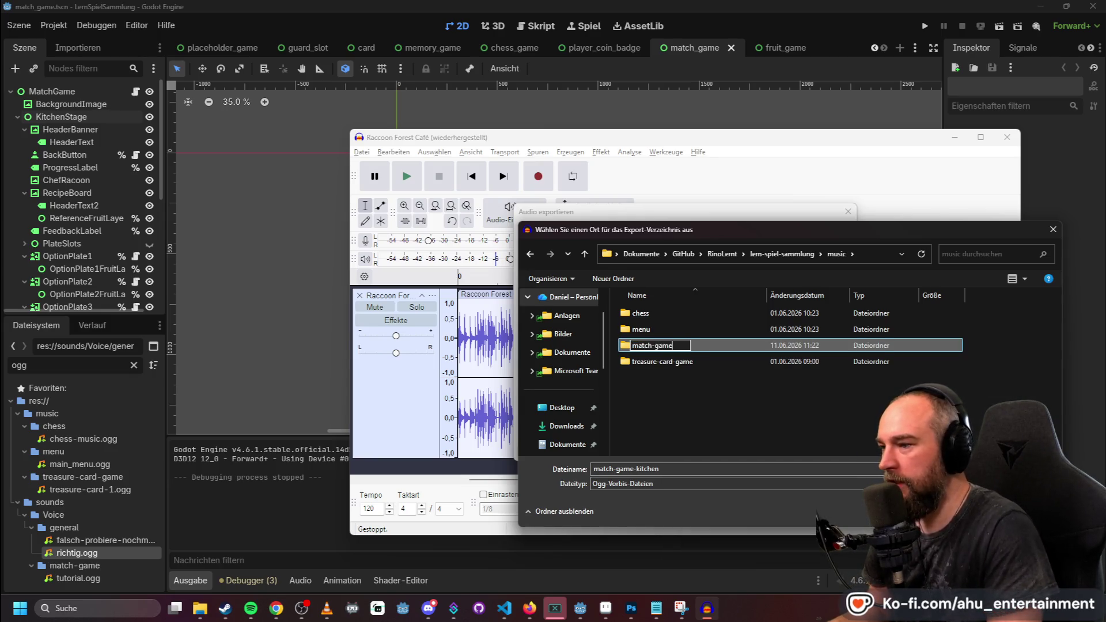
{"action": "key", "text": "Return"}
{"action": "key", "text": "Return"}
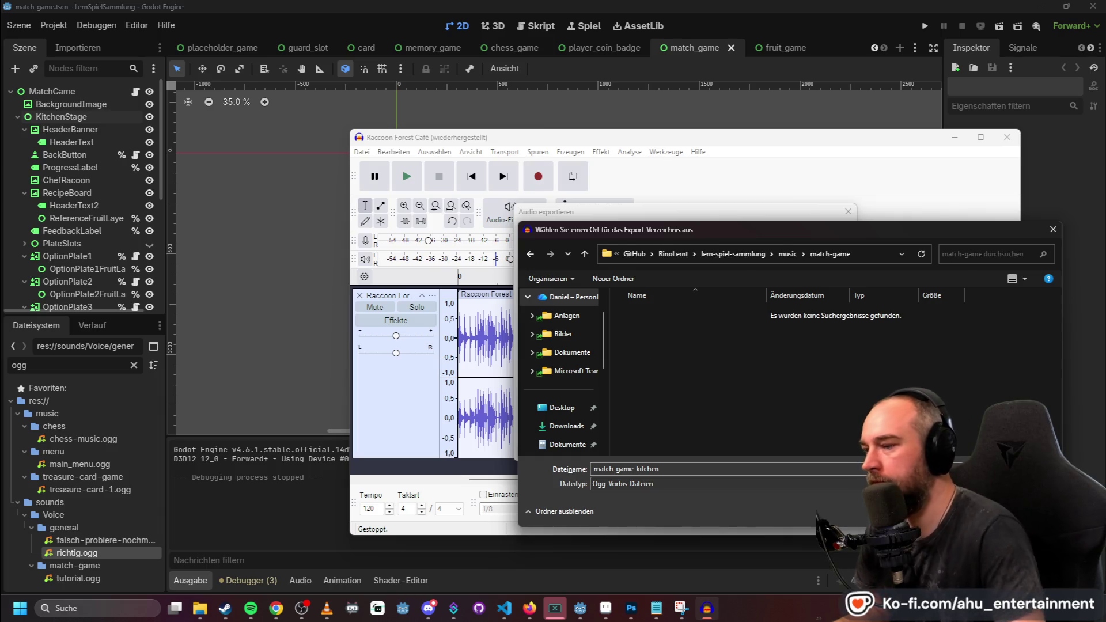
{"action": "key", "text": "Return"}
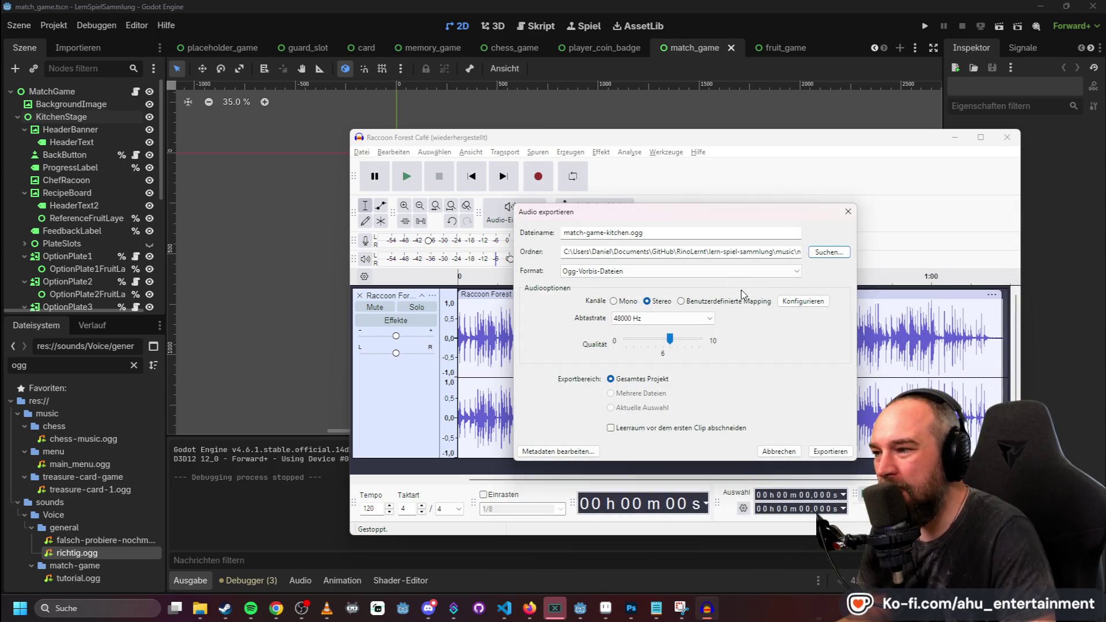
{"action": "left_click", "coordinate": [823, 452]}
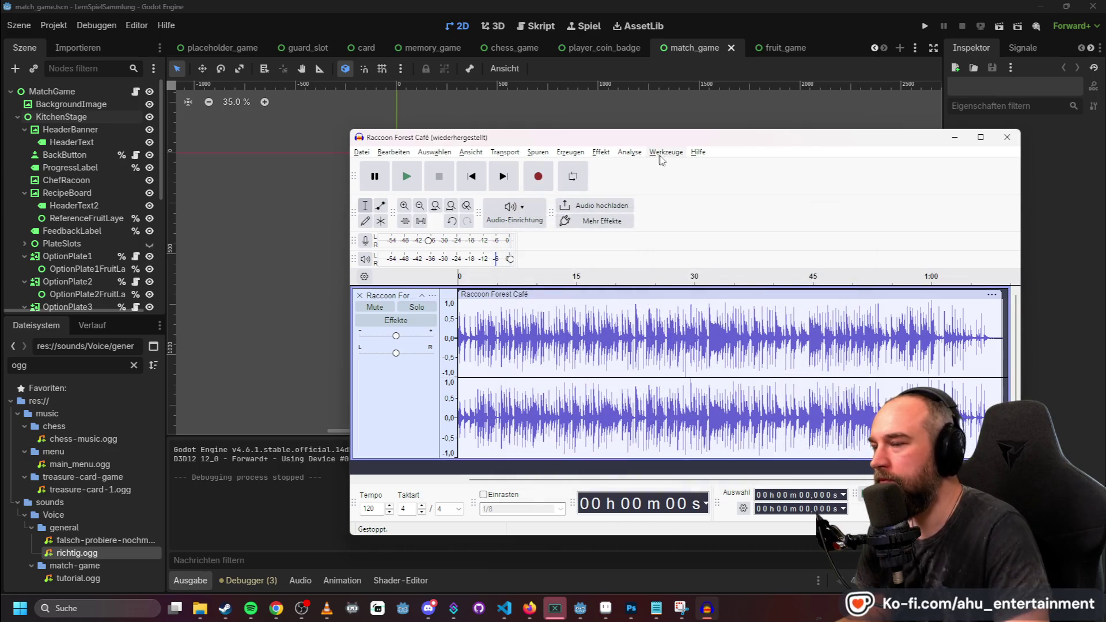
Select the whole music track after the compressor warns that no audio is selected.
{"action": "left_click", "coordinate": [630, 152]}
{"action": "mouse_move", "coordinate": [600, 156]}
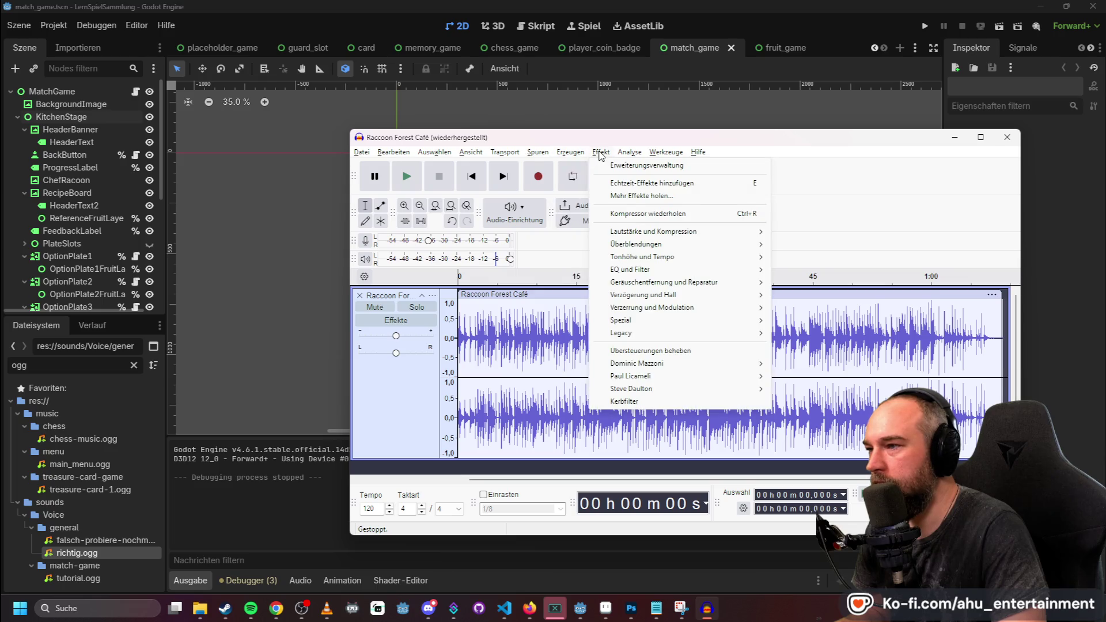
{"action": "mouse_move", "coordinate": [720, 231]}
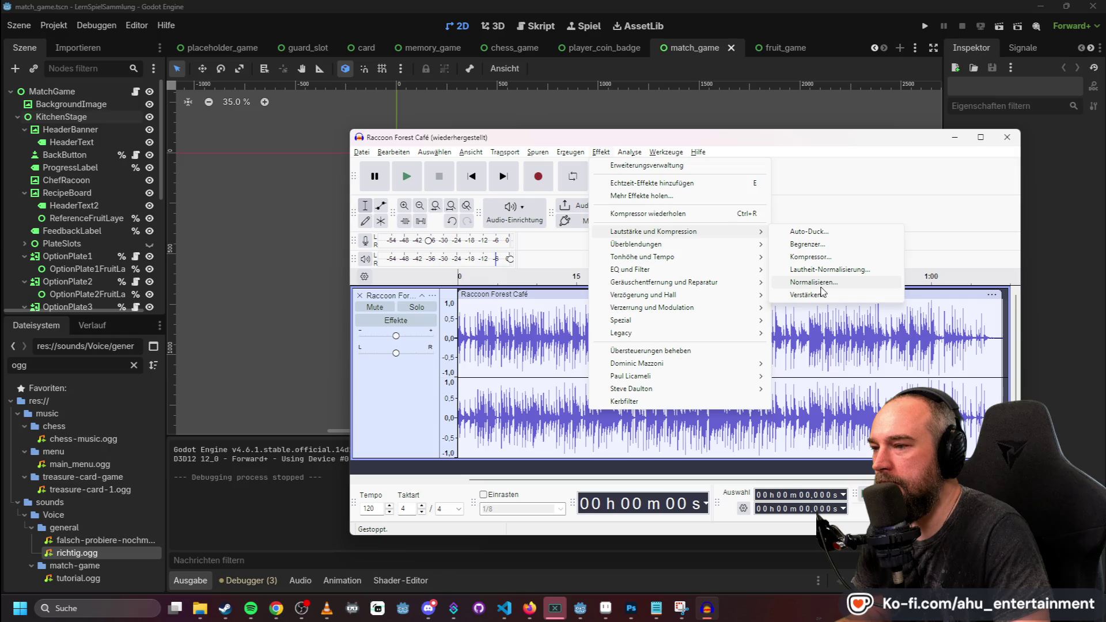
{"action": "left_click", "coordinate": [818, 257]}
{"action": "left_click", "coordinate": [695, 323]}
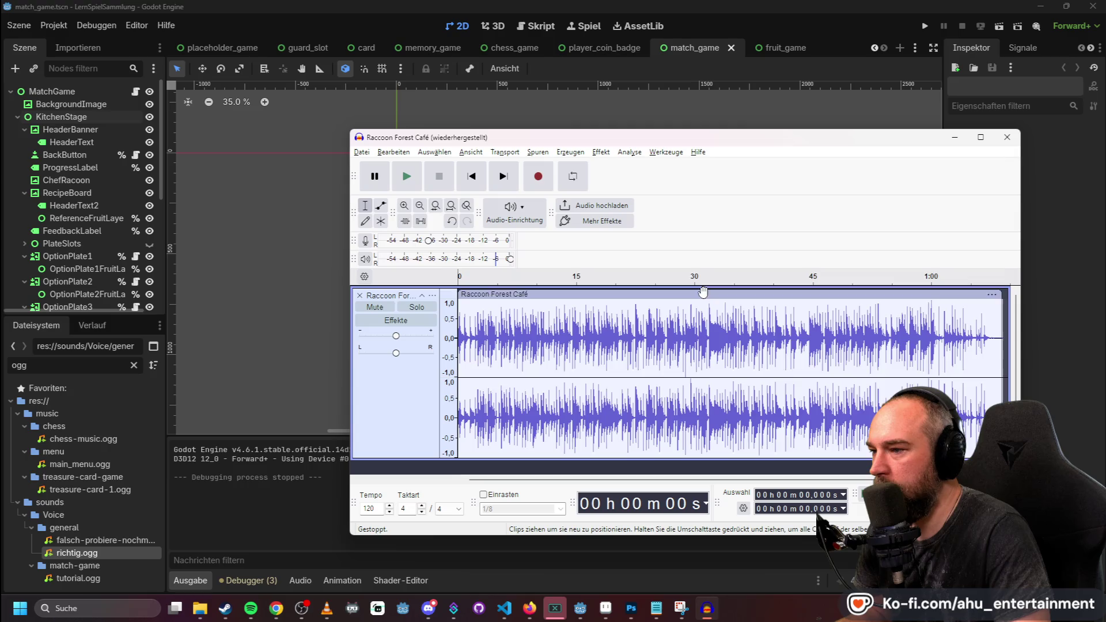
{"action": "key", "text": "ctrl+a"}
Normalize the whole Raccoon Forest Café track and play it back to check.
{"action": "left_click", "coordinate": [601, 151]}
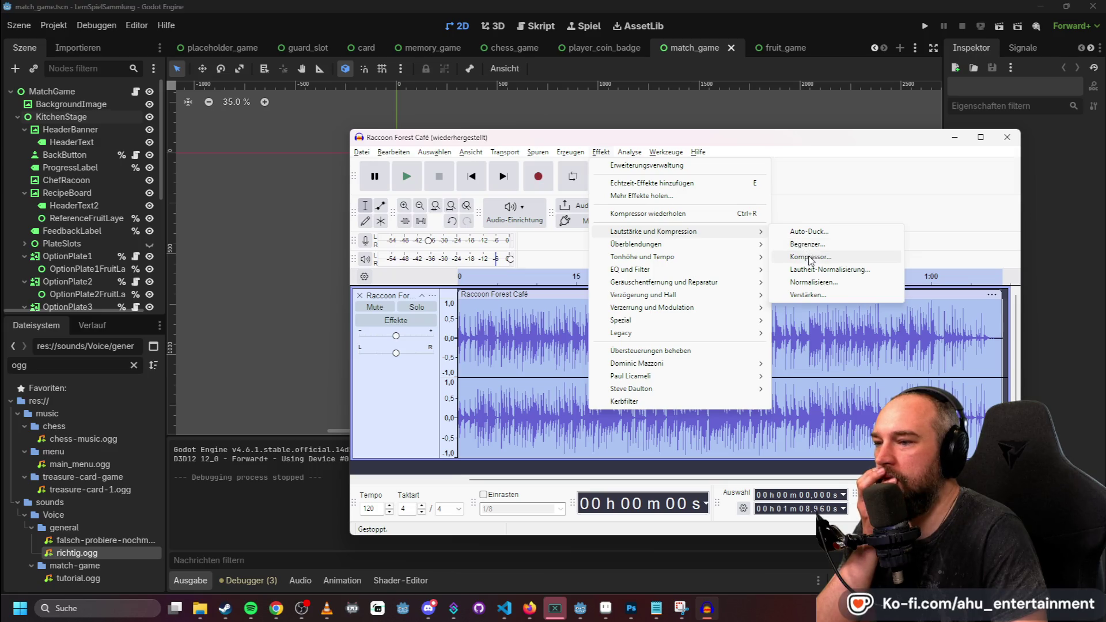
{"action": "left_click", "coordinate": [812, 283]}
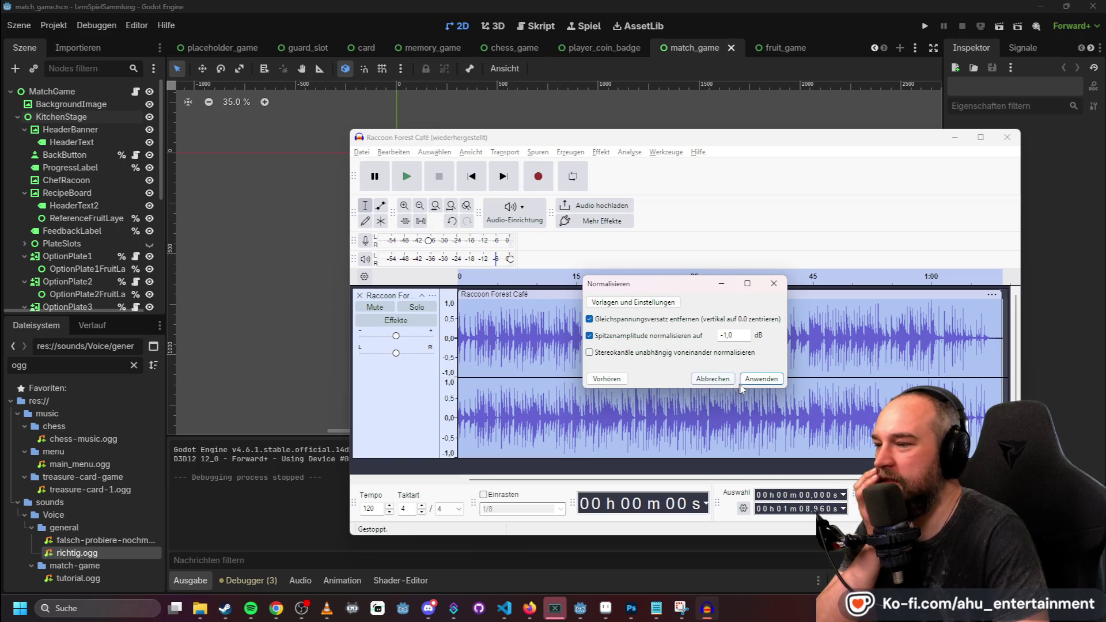
{"action": "left_click", "coordinate": [762, 379]}
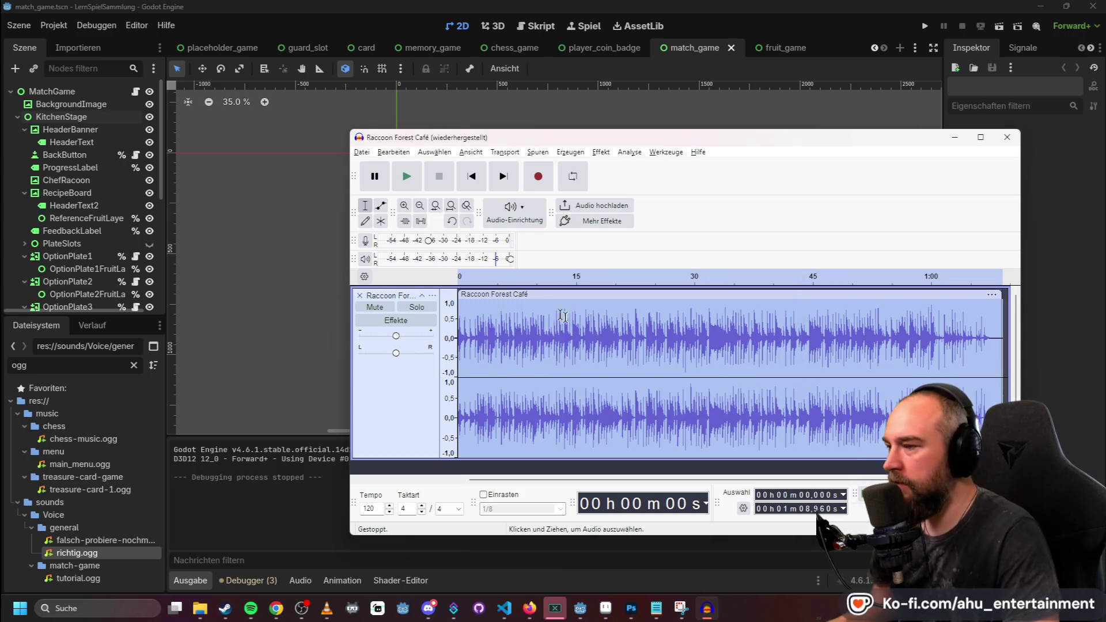
{"action": "key", "text": "space"}
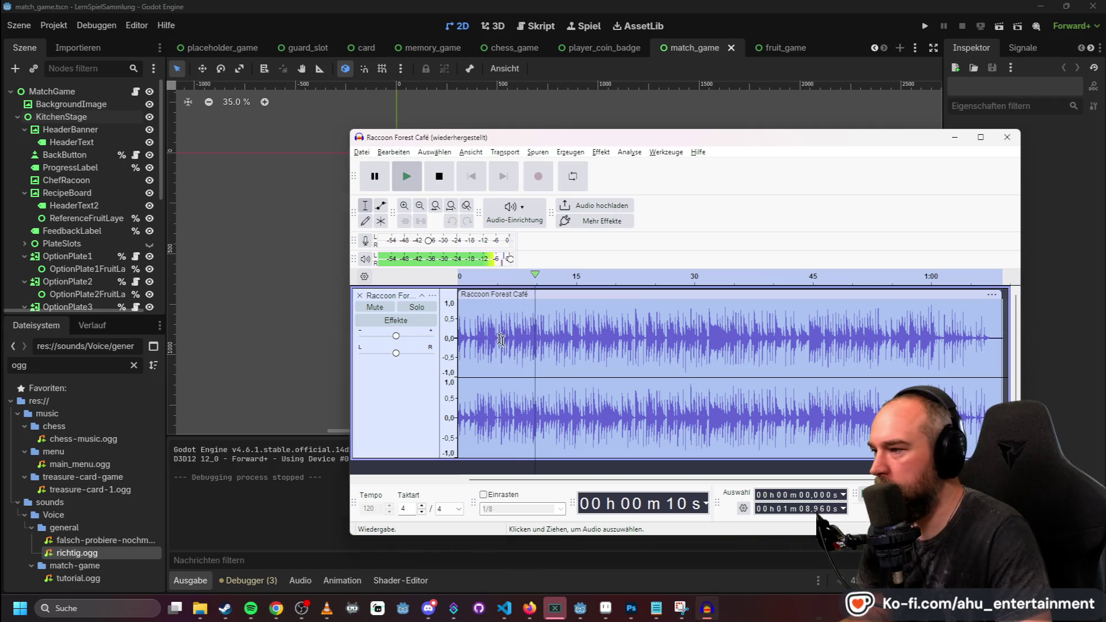
{"action": "key", "text": "space"}
Apply the compressor to the music track and preview the result.
{"action": "left_click", "coordinate": [601, 152]}
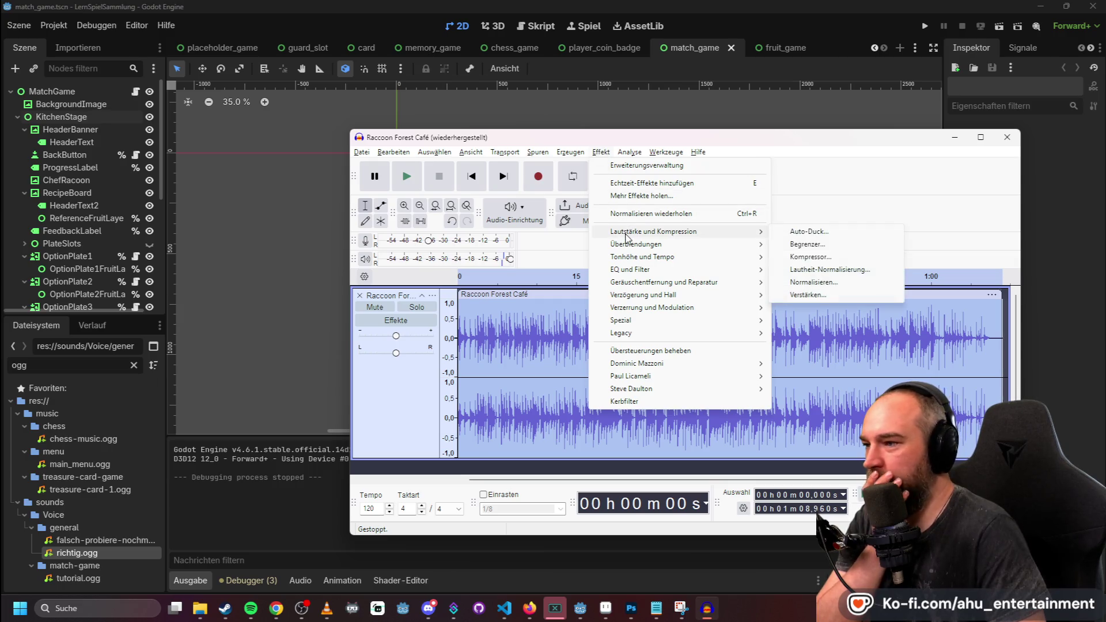
{"action": "left_click", "coordinate": [847, 257]}
{"action": "left_click", "coordinate": [818, 423]}
{"action": "key", "text": "space"}
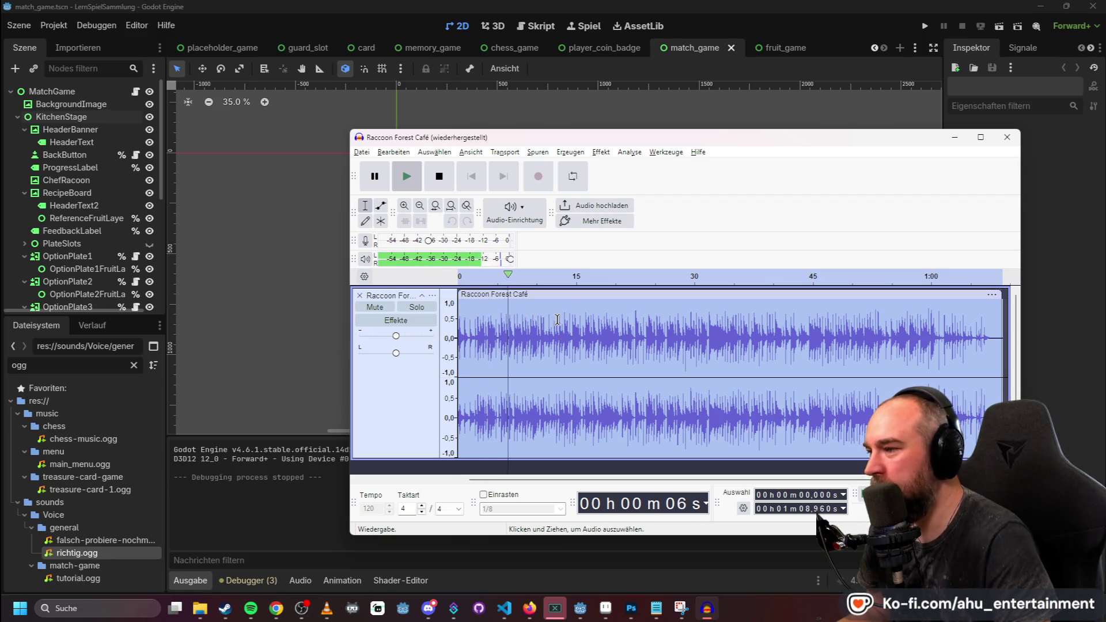
{"action": "key", "text": "space"}
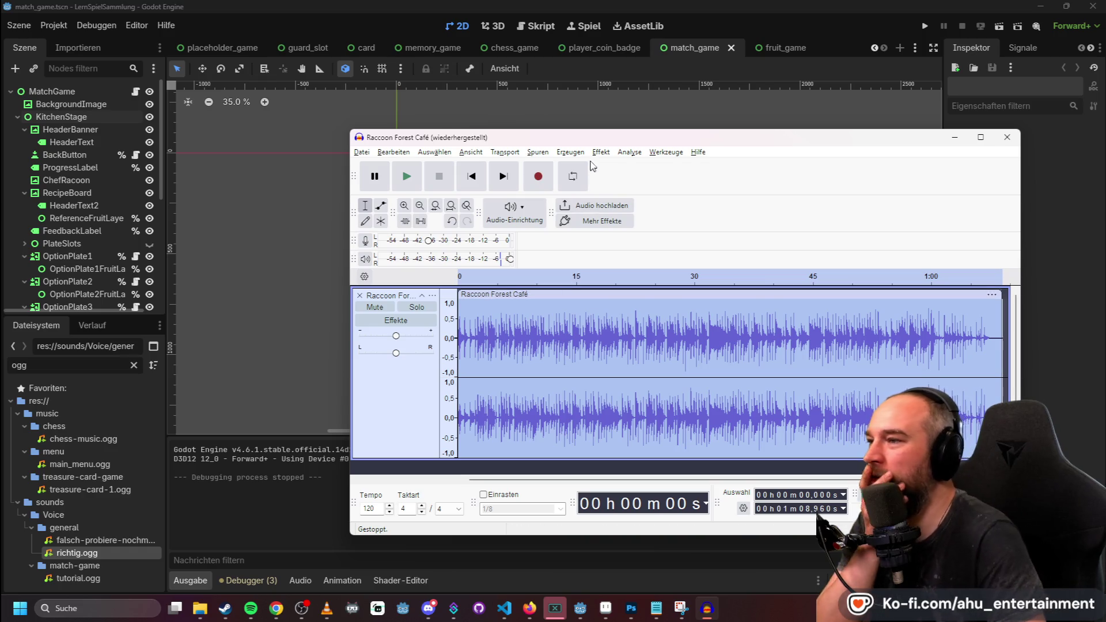
Apply the limiter effect to the Raccoon Forest Café track.
{"action": "left_click", "coordinate": [600, 153]}
{"action": "mouse_move", "coordinate": [630, 152]}
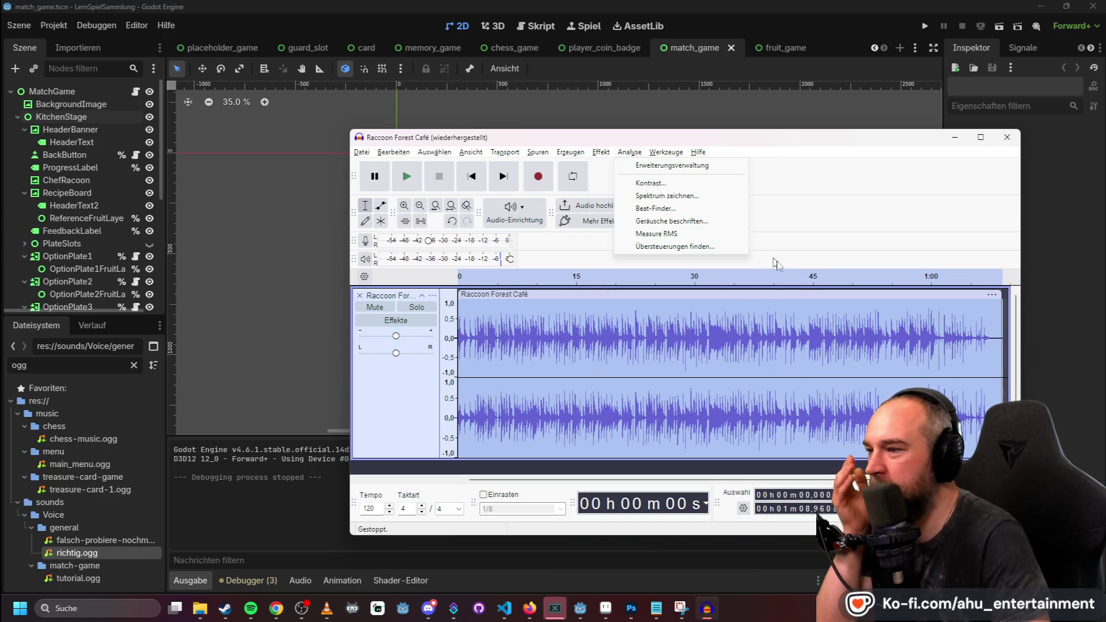
{"action": "mouse_move", "coordinate": [669, 271]}
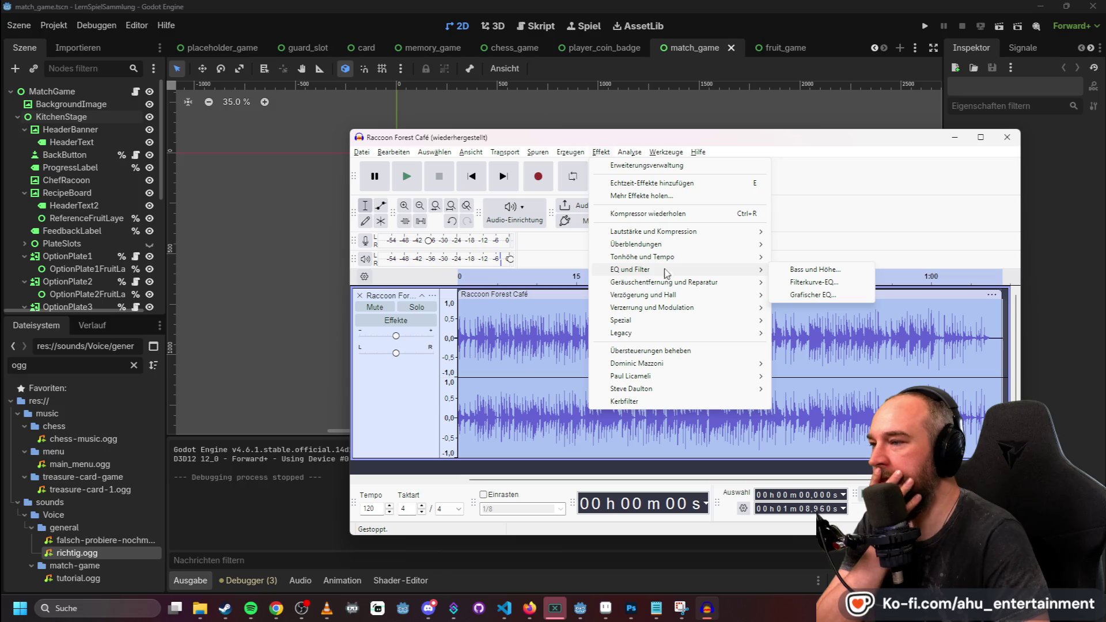
{"action": "mouse_move", "coordinate": [685, 237]}
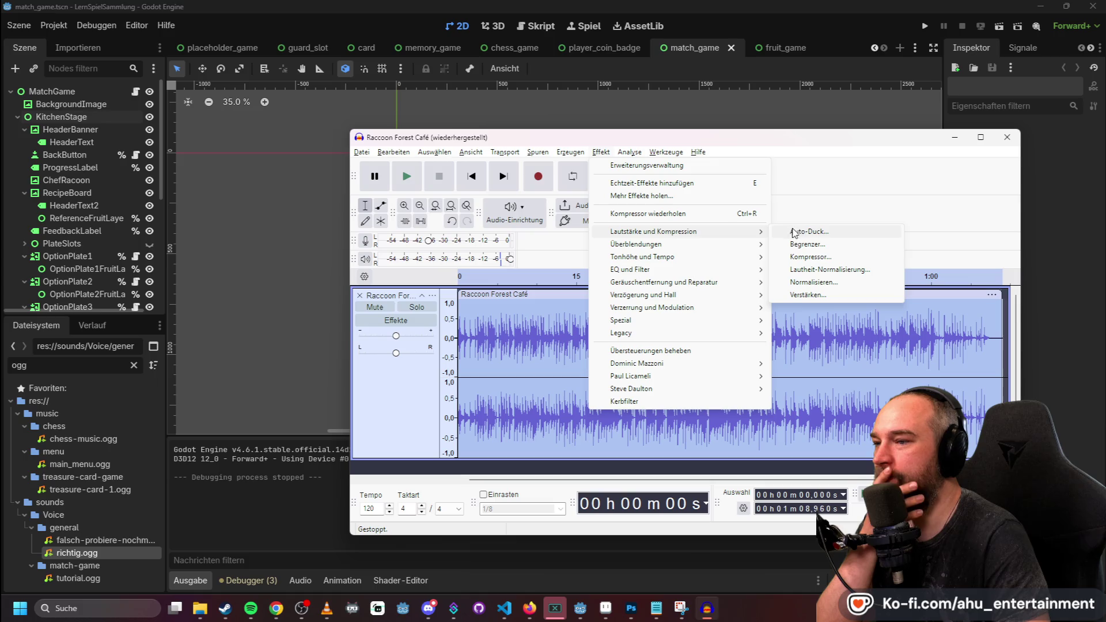
{"action": "left_click", "coordinate": [803, 244]}
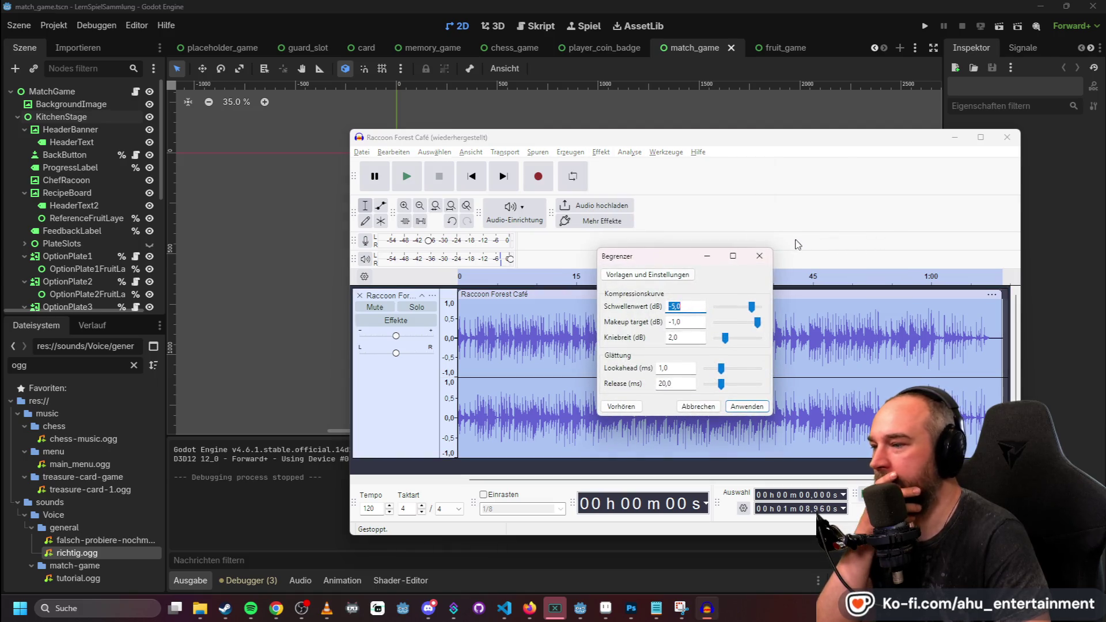
{"action": "left_click", "coordinate": [756, 407]}
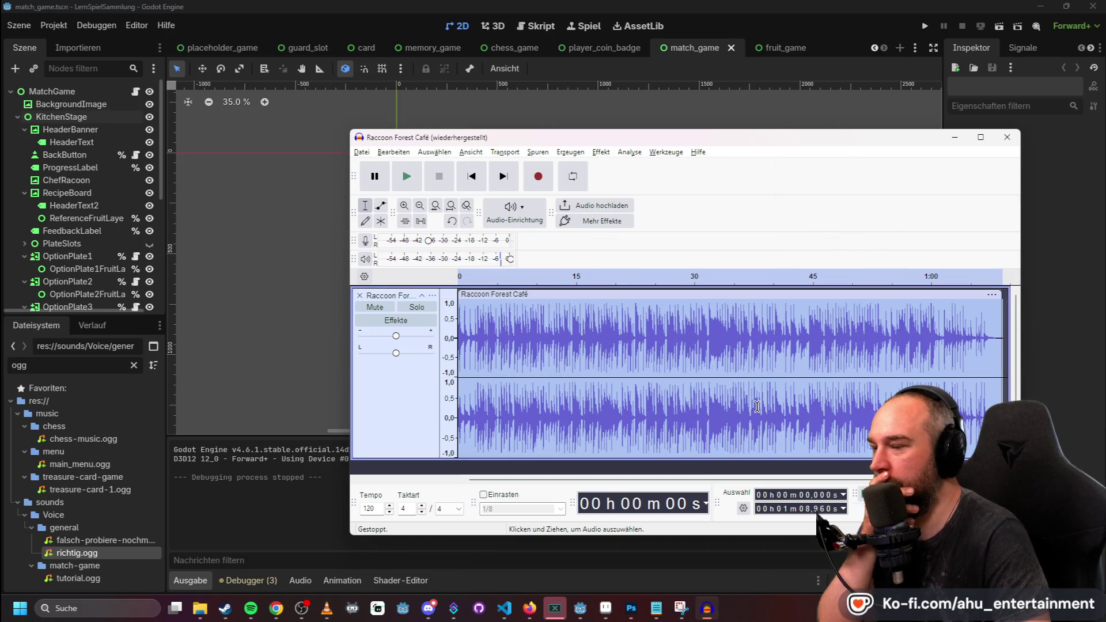
Preview the limited track, undo the limiter, and compare with the original.
{"action": "key", "text": "space"}
{"action": "key", "text": "space"}
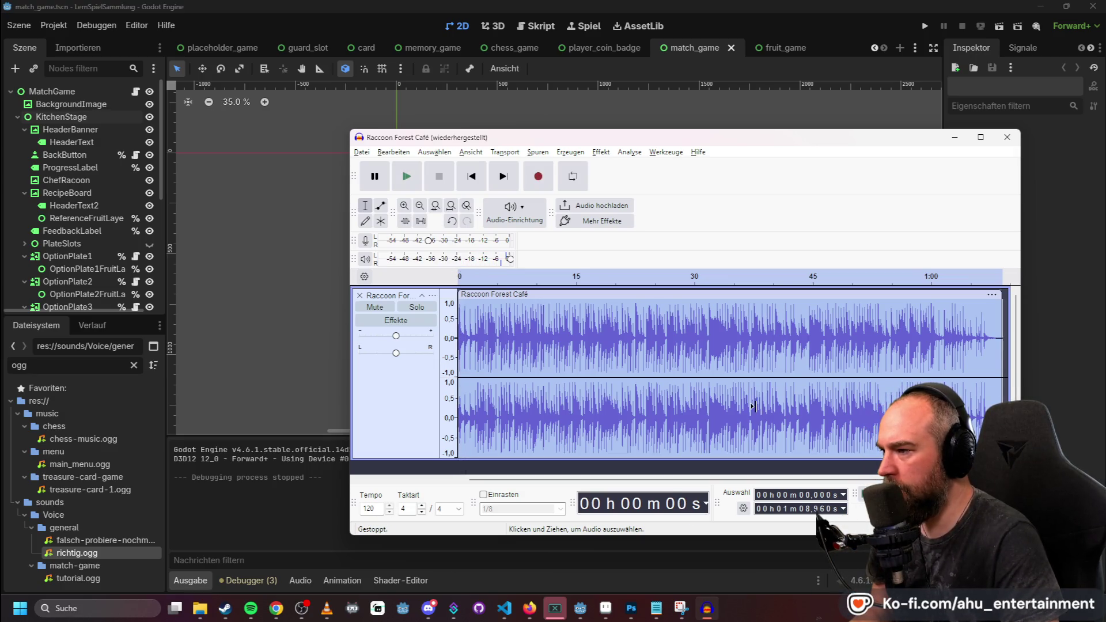
{"action": "key", "text": "ctrl+z"}
{"action": "key", "text": "space"}
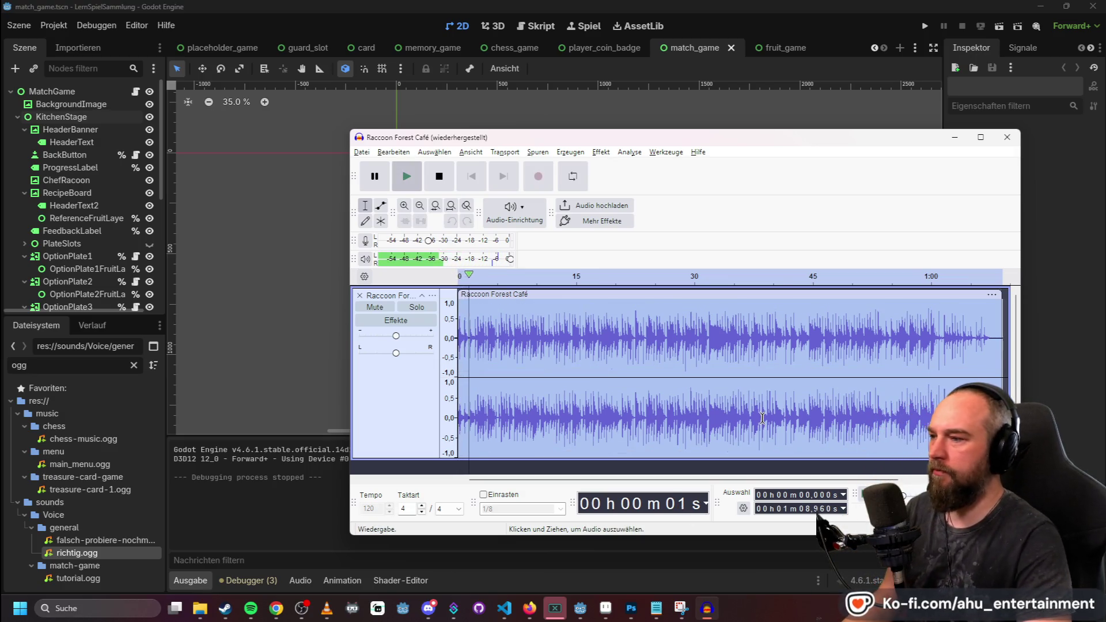
{"action": "key", "text": "space"}
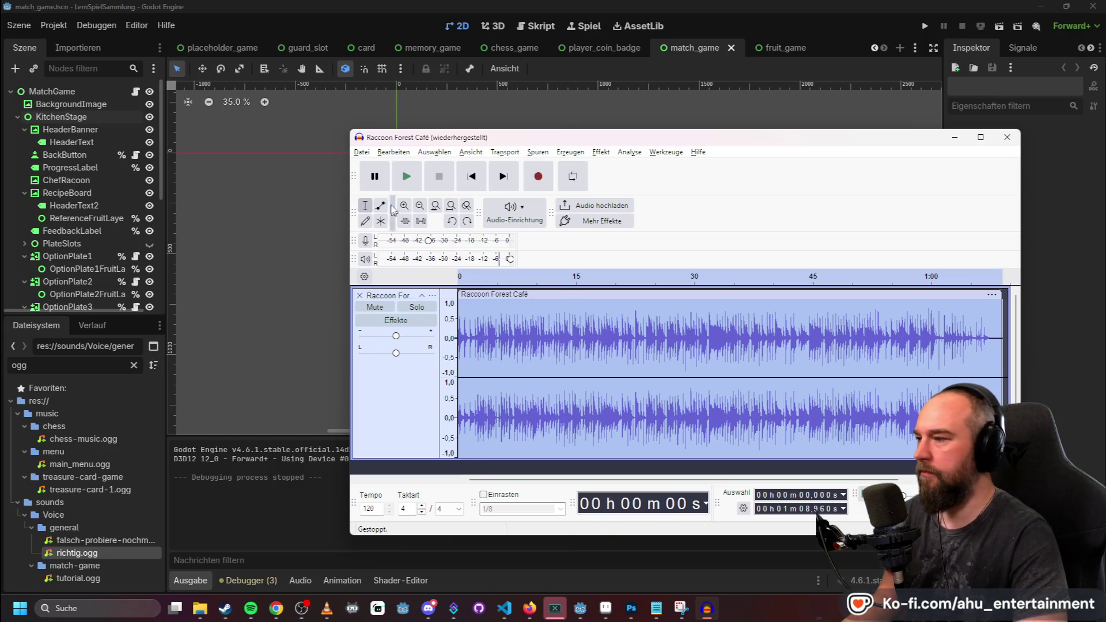
Export the track as Ogg to music/match-game/match-game-kitchen.ogg, overwriting the existing file.
{"action": "left_click", "coordinate": [362, 152]}
{"action": "left_click", "coordinate": [490, 265]}
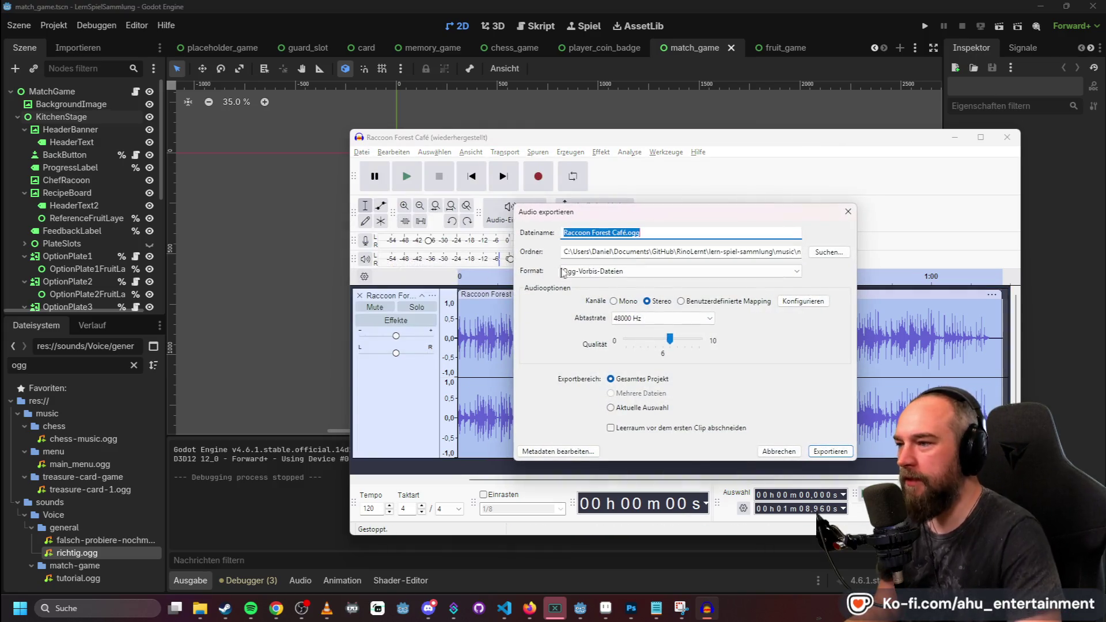
{"action": "left_click", "coordinate": [842, 252]}
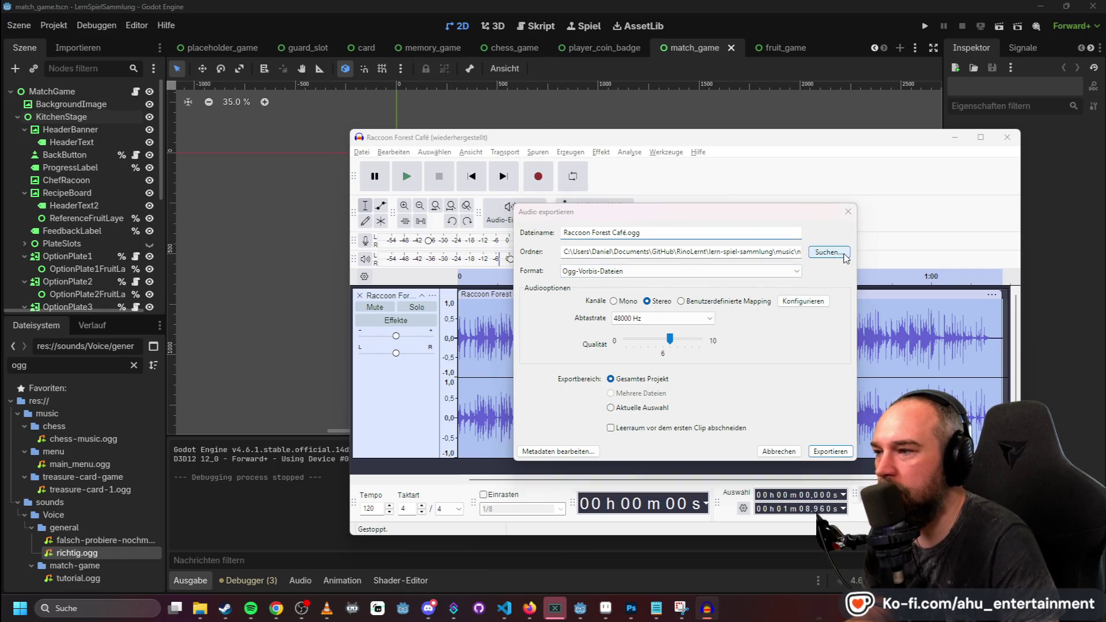
{"action": "left_click", "coordinate": [640, 312]}
{"action": "key", "text": "Return"}
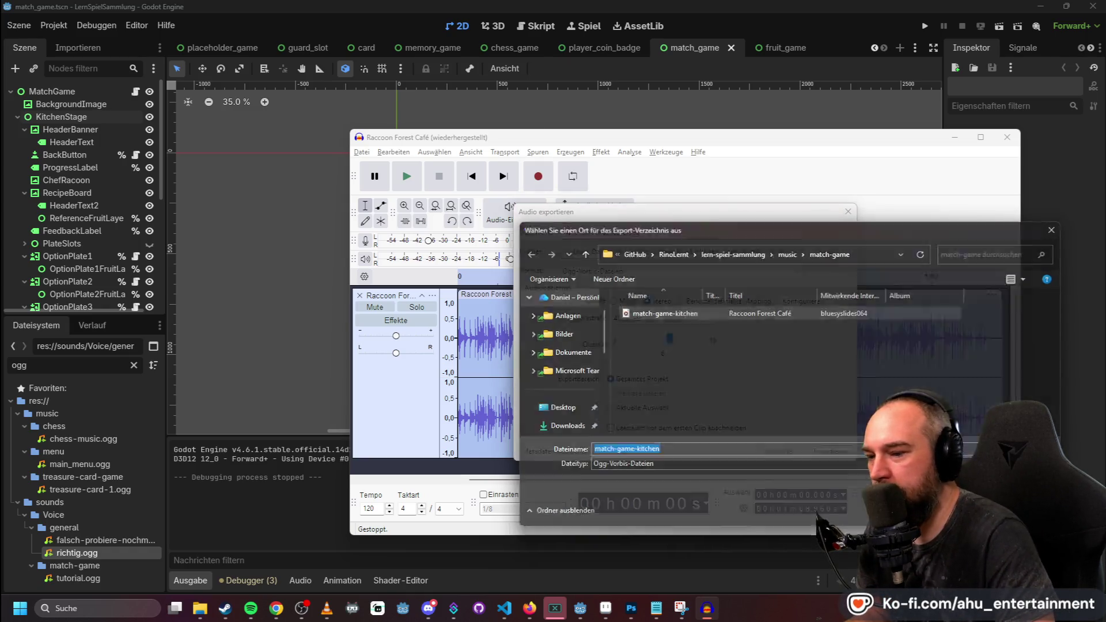
{"action": "left_click", "coordinate": [830, 451]}
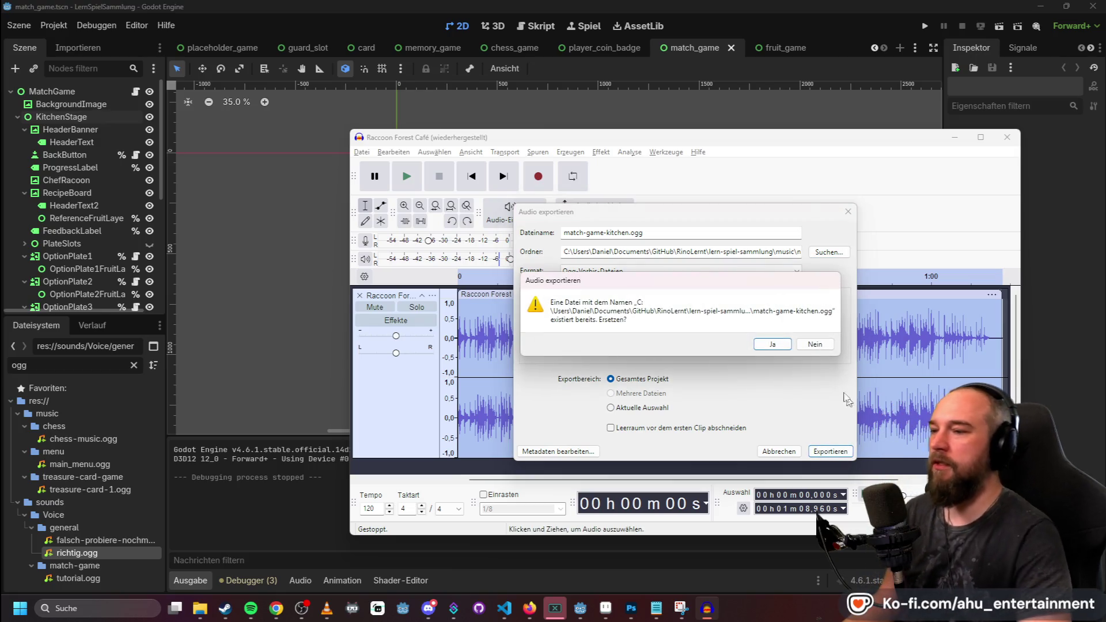
{"action": "left_click", "coordinate": [772, 345]}
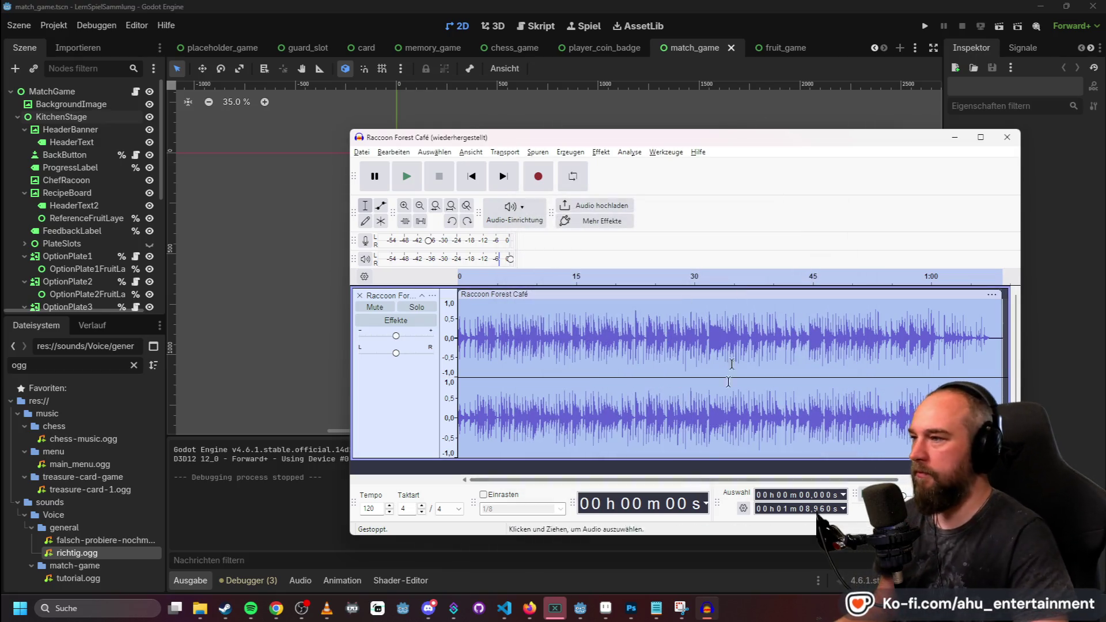
{"action": "left_click", "coordinate": [709, 6]}
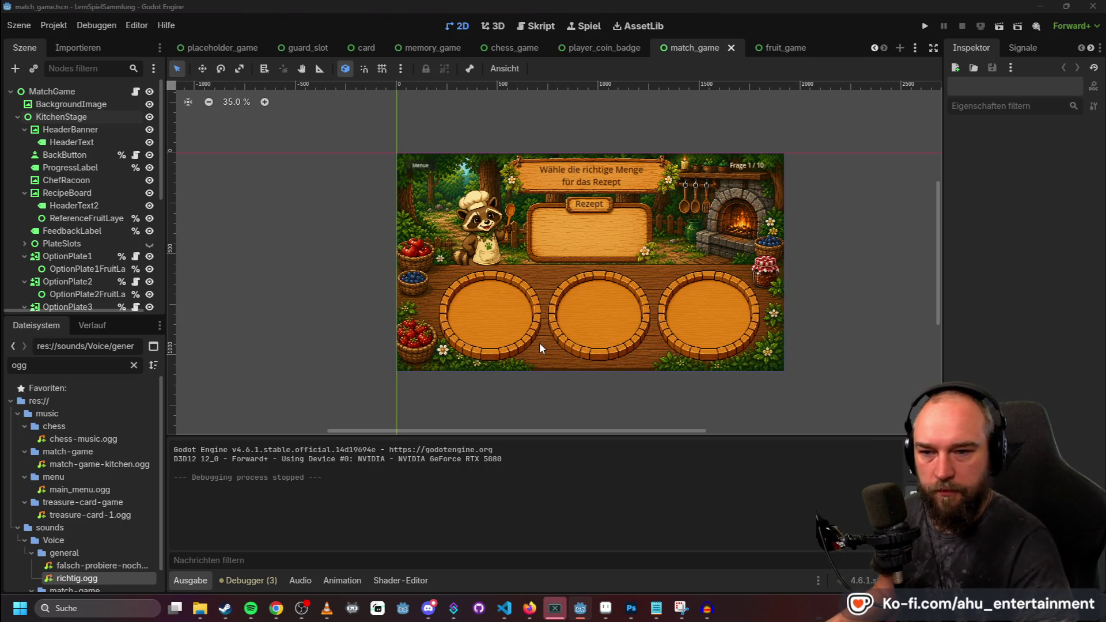
Confirm Godot's FileSystem dock lists match-game-kitchen.ogg under music/match-game, then move to VS Code.
{"action": "left_click", "coordinate": [578, 617]}
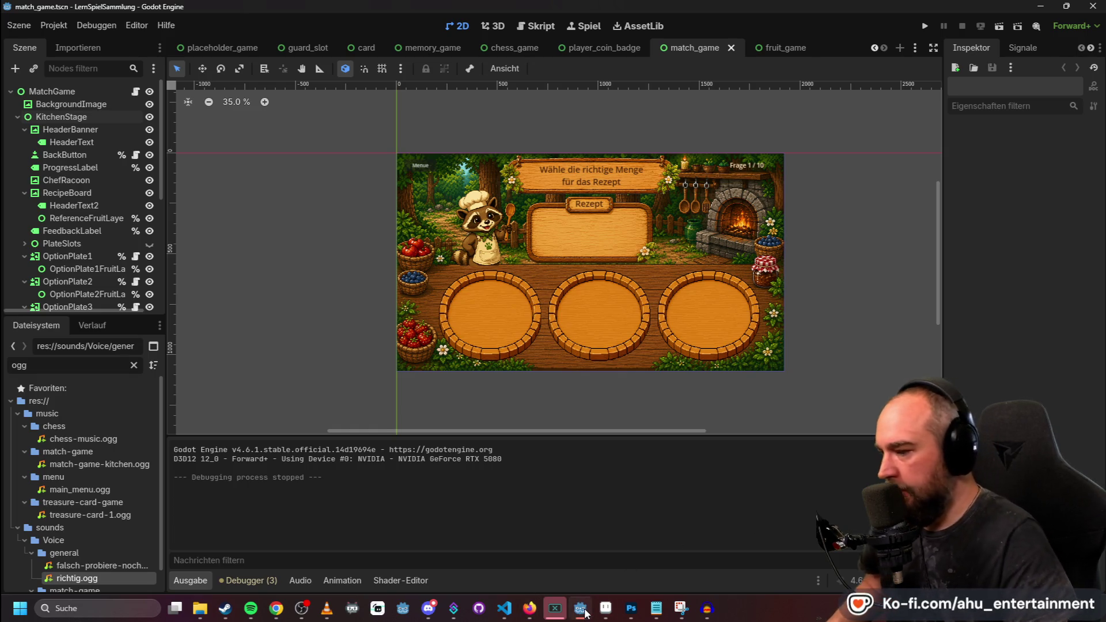
{"action": "left_click", "coordinate": [586, 613]}
{"action": "left_click", "coordinate": [581, 613]}
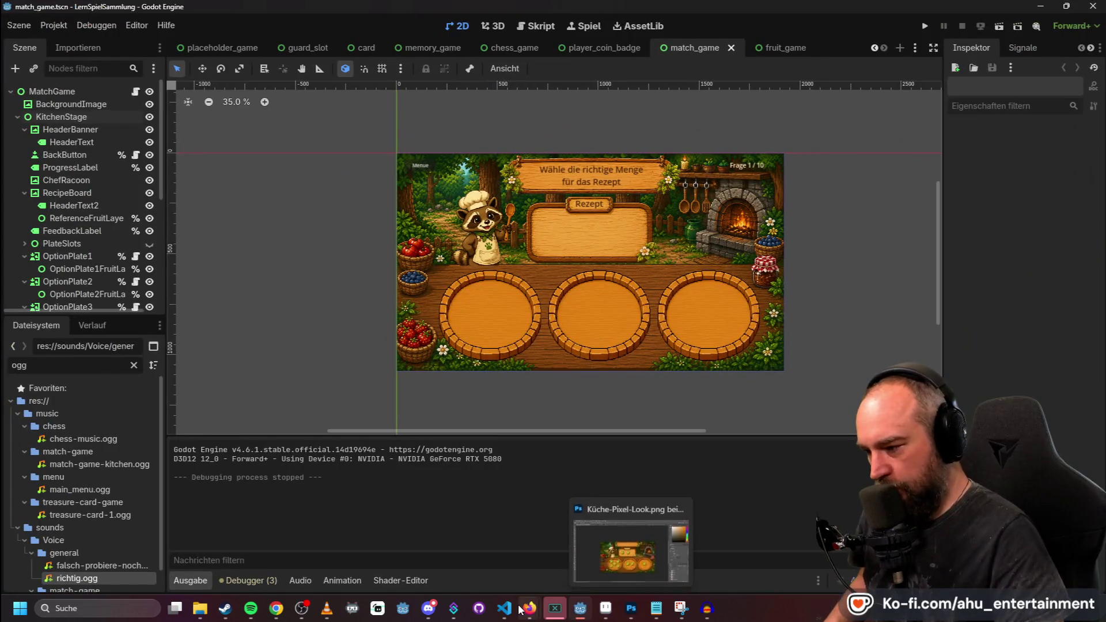
{"action": "left_click", "coordinate": [505, 608]}
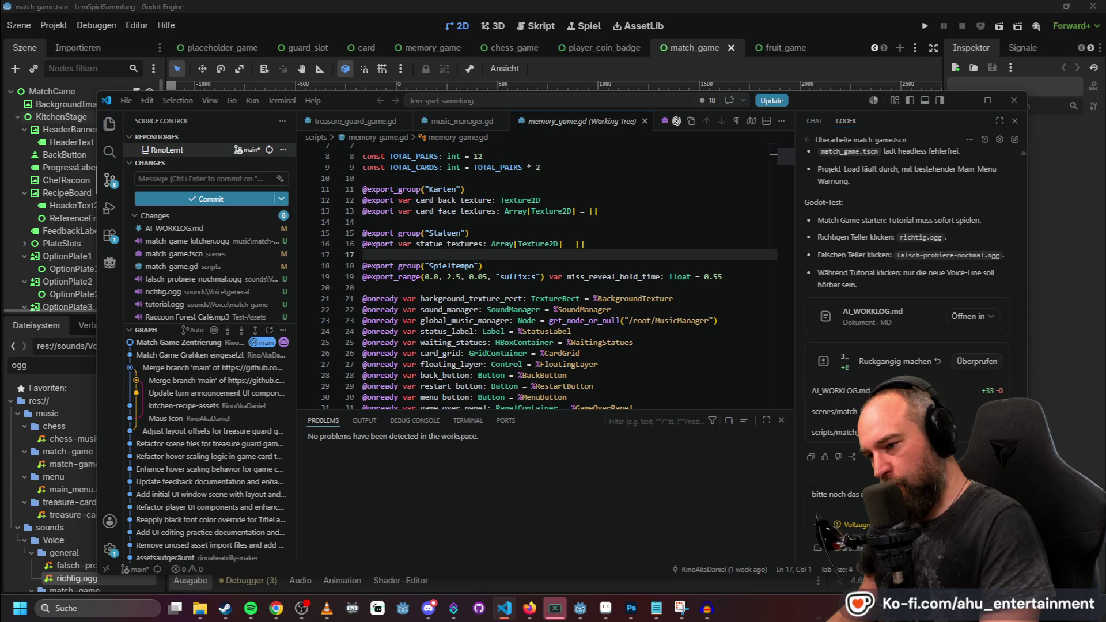
Ask Codex to play match-game-kitchen.ogg as the match game's looping background music and review its reply.
{"action": "type", "text": "hintergrundmus"}
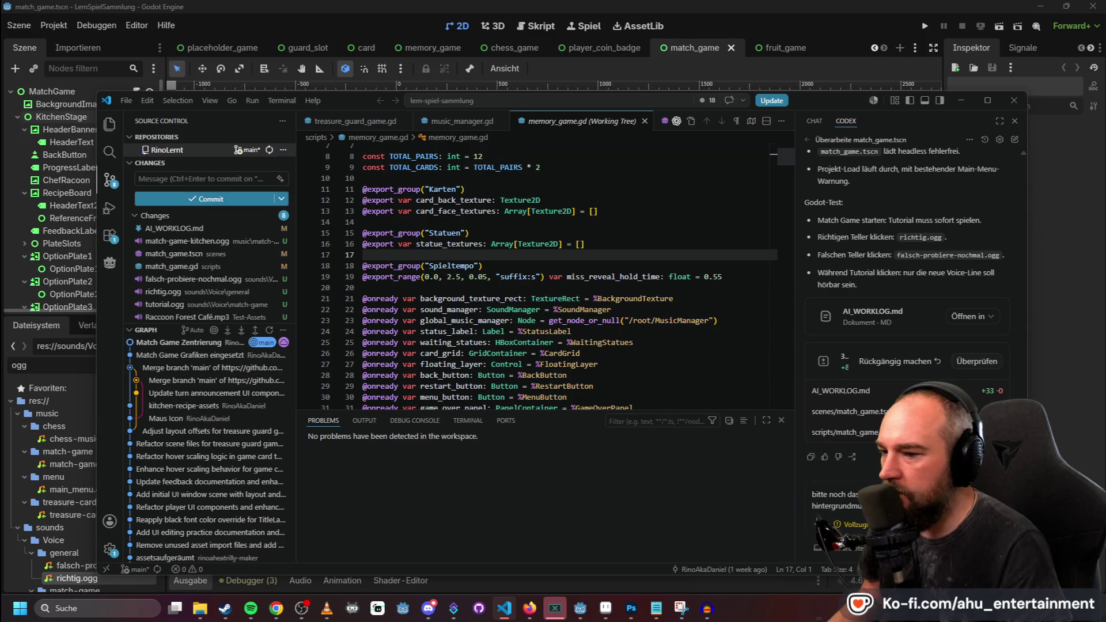
{"action": "key", "text": "Return"}
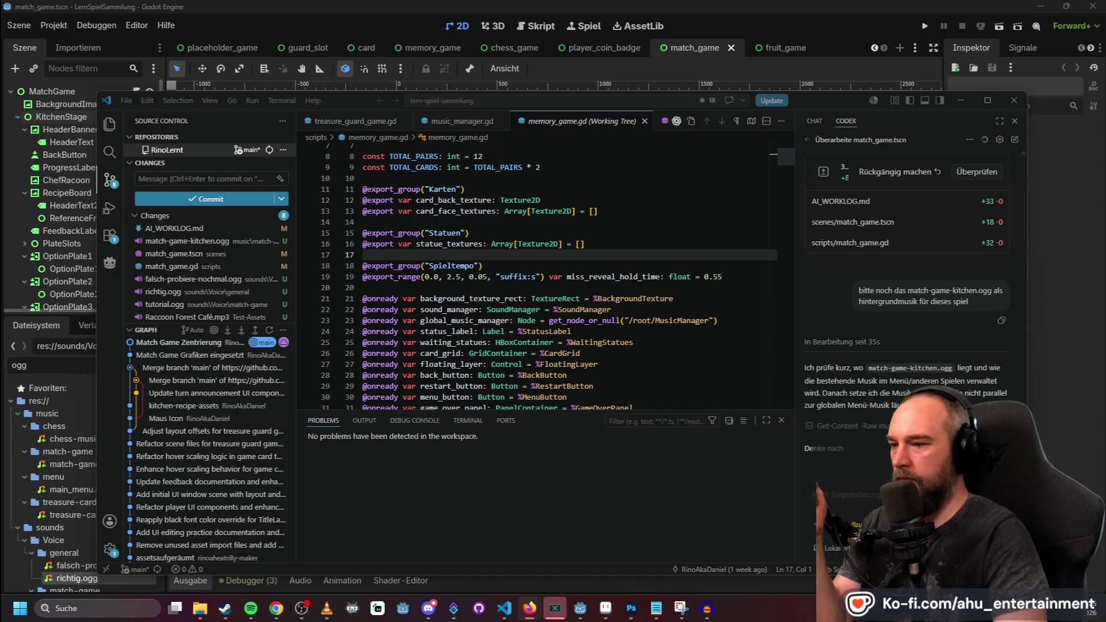
{"action": "scroll", "coordinate": [491, 311], "scroll_direction": "down", "scroll_amount": 15}
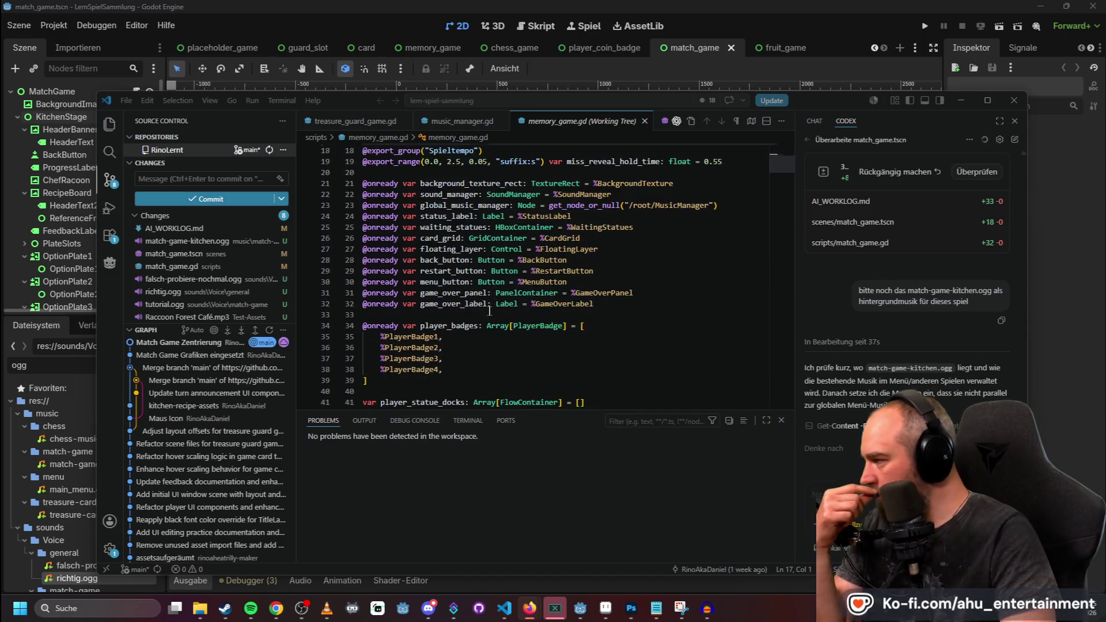
{"action": "scroll", "coordinate": [494, 316], "scroll_direction": "up", "scroll_amount": 12}
{"action": "scroll", "coordinate": [495, 317], "scroll_direction": "up", "scroll_amount": 6}
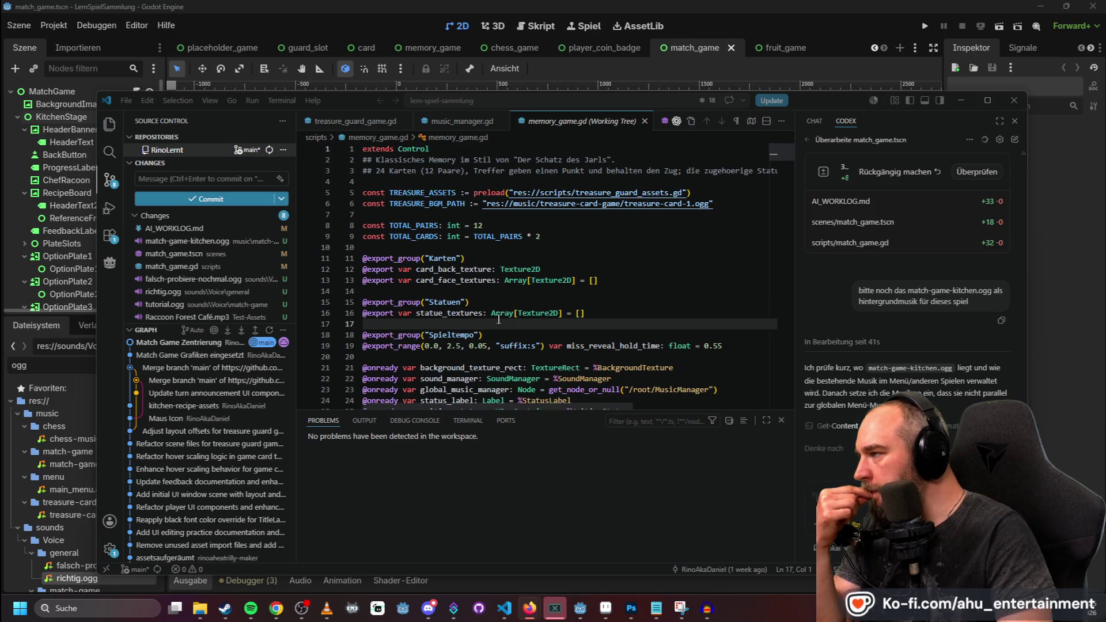
{"action": "mouse_move", "coordinate": [499, 317]}
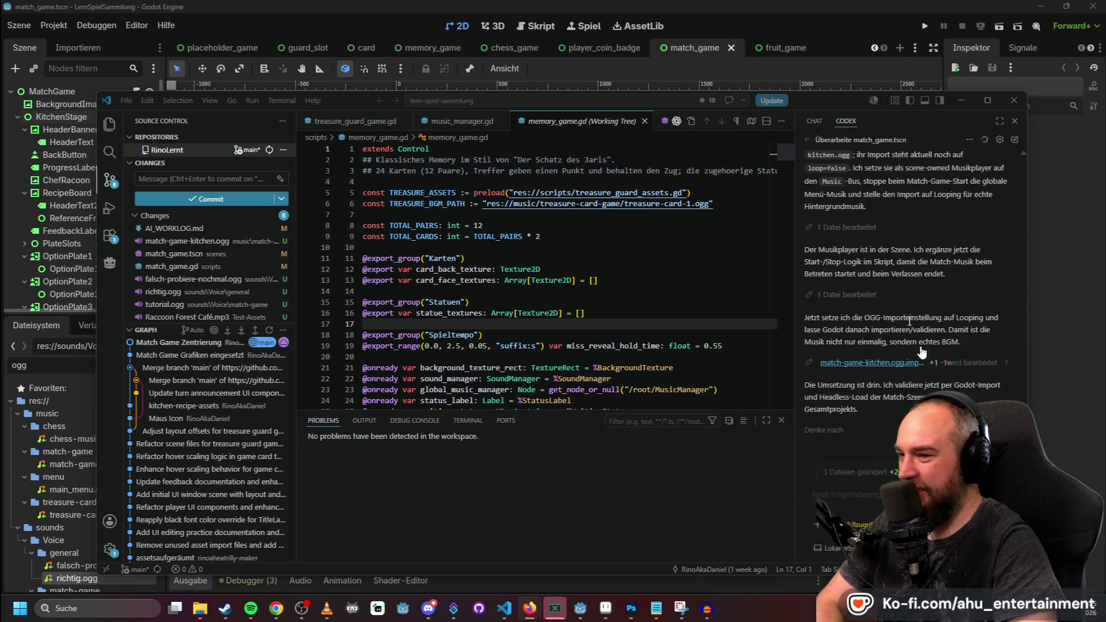
{"action": "key", "text": "alt+Tab"}
Reload the scene and test the recipe game, picking the five-pear and one-strawberry bowls.
{"action": "left_click", "coordinate": [587, 392]}
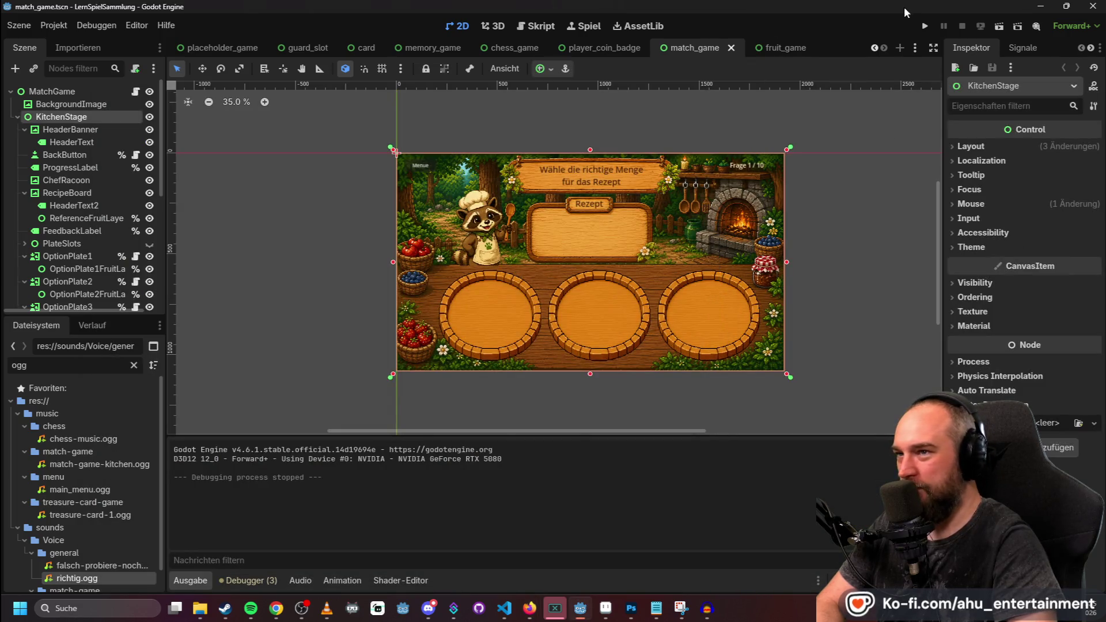
{"action": "left_click", "coordinate": [922, 26]}
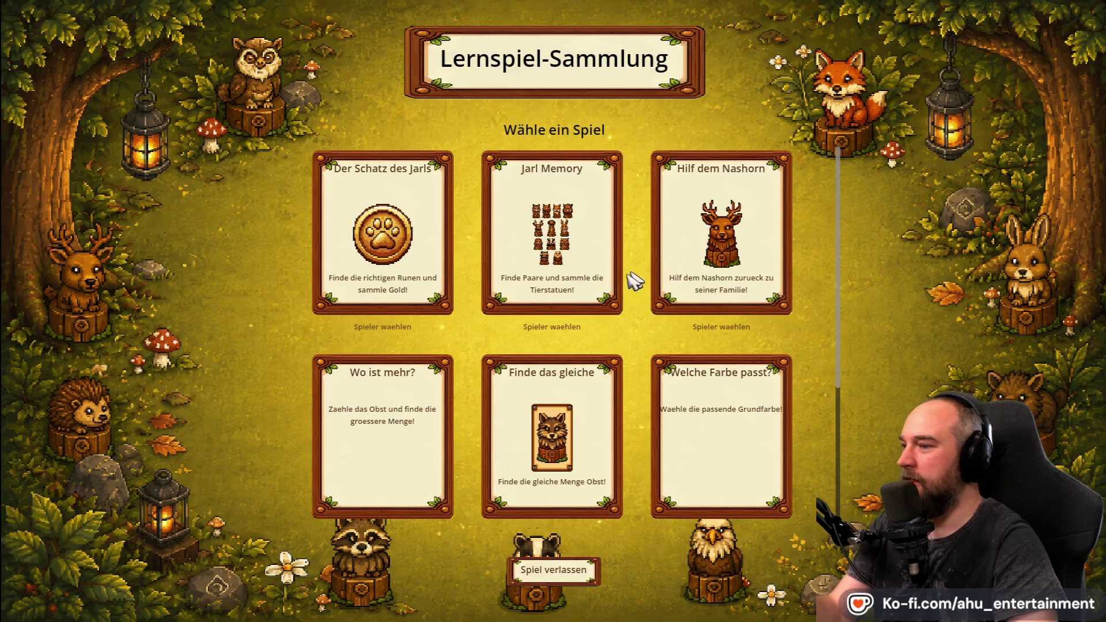
{"action": "left_click", "coordinate": [663, 255]}
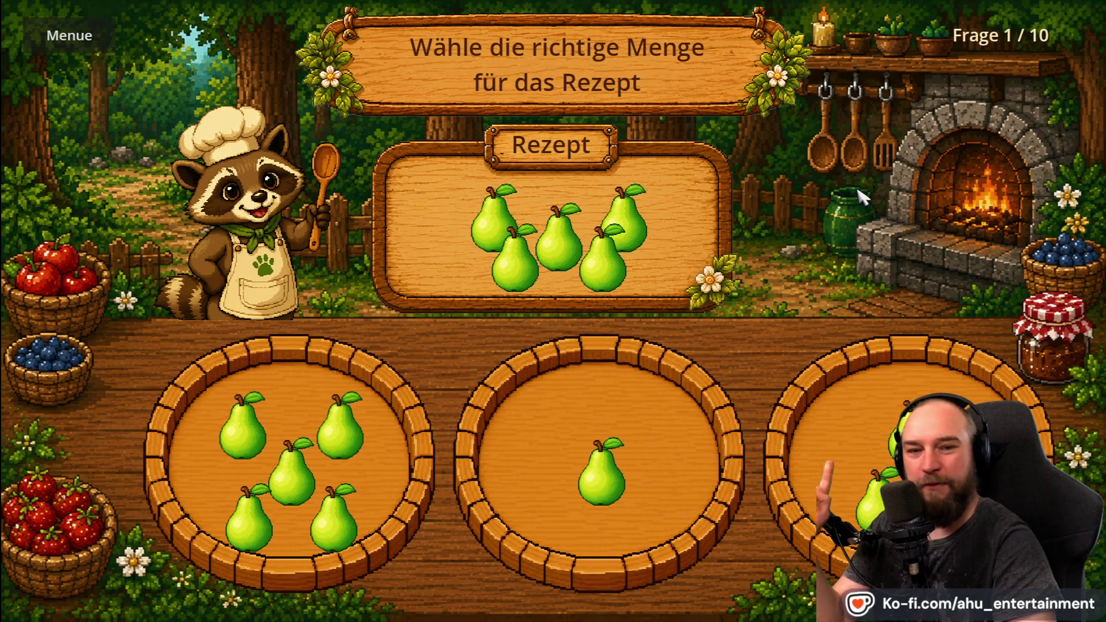
{"action": "left_click", "coordinate": [377, 399]}
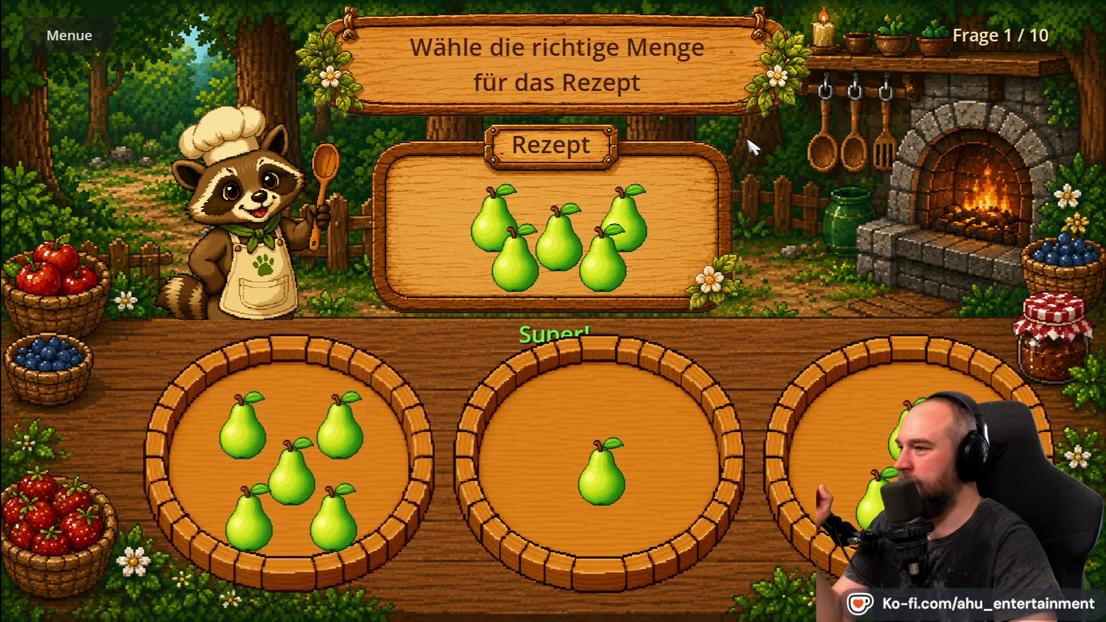
{"action": "left_click", "coordinate": [637, 459]}
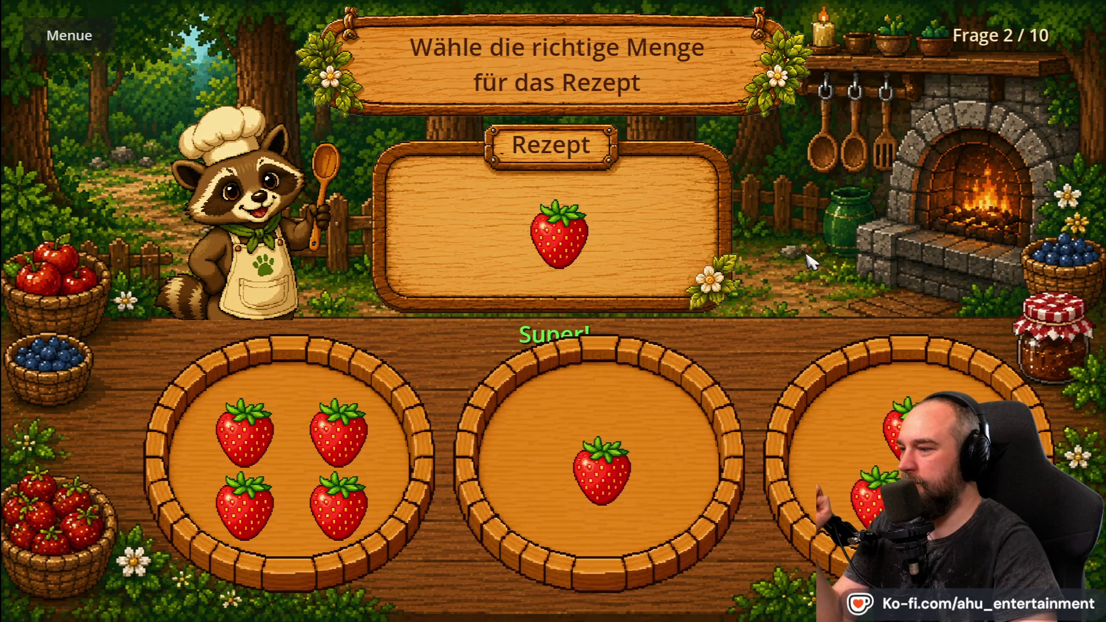
{"action": "left_click", "coordinate": [69, 36]}
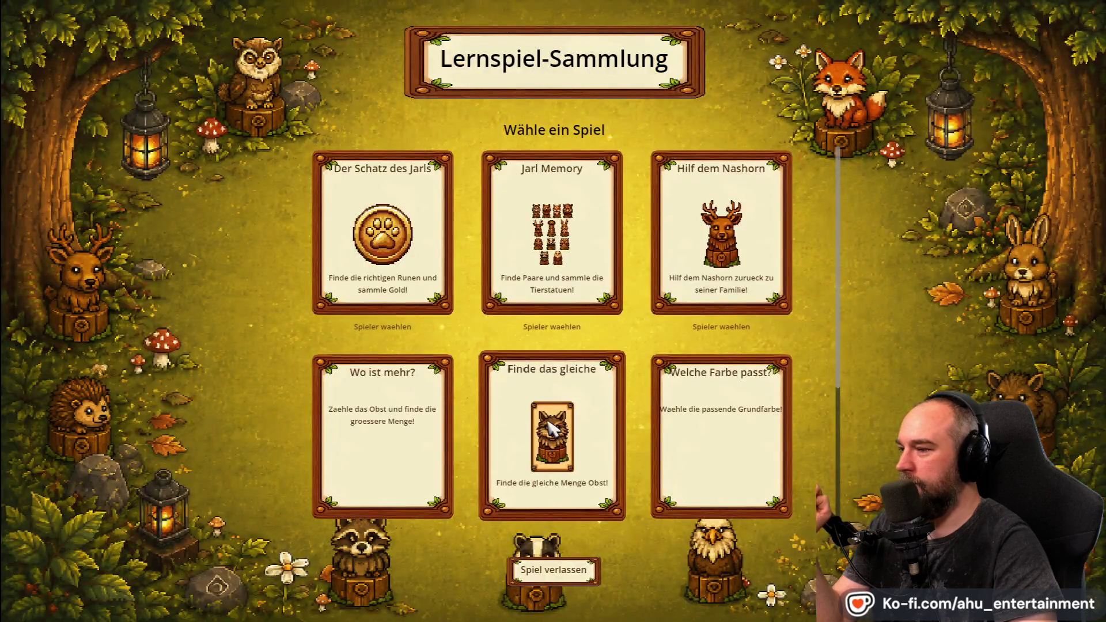
{"action": "left_click", "coordinate": [558, 433]}
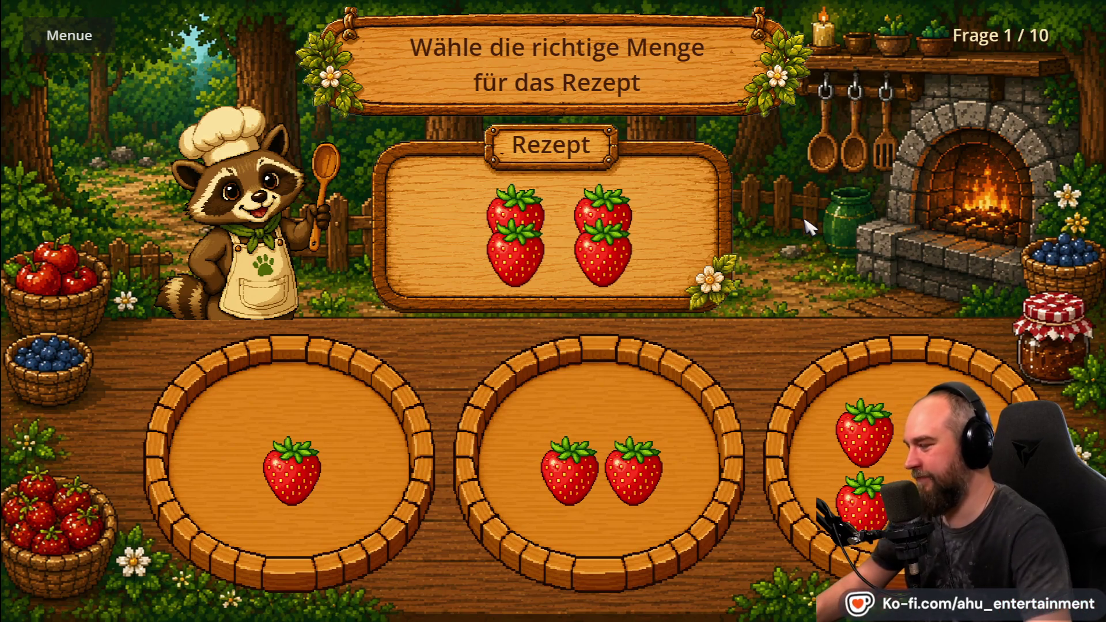
{"action": "key", "text": "alt+F4"}
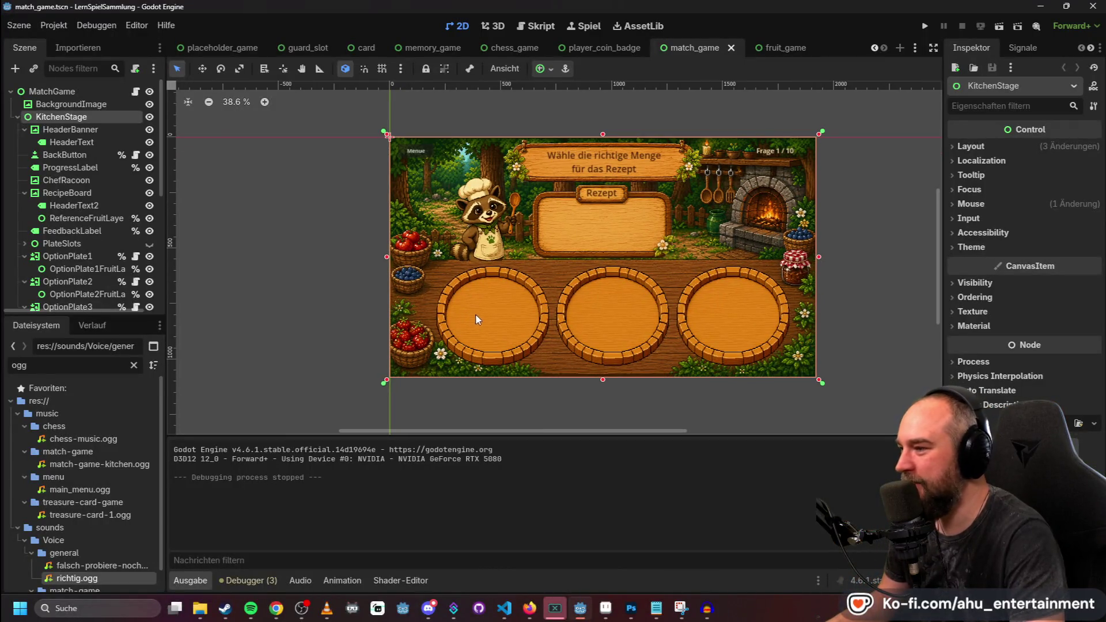
Run the quantity-matching game again, pick the five-watermelon plate, and stop the game.
{"action": "left_click", "coordinate": [925, 26]}
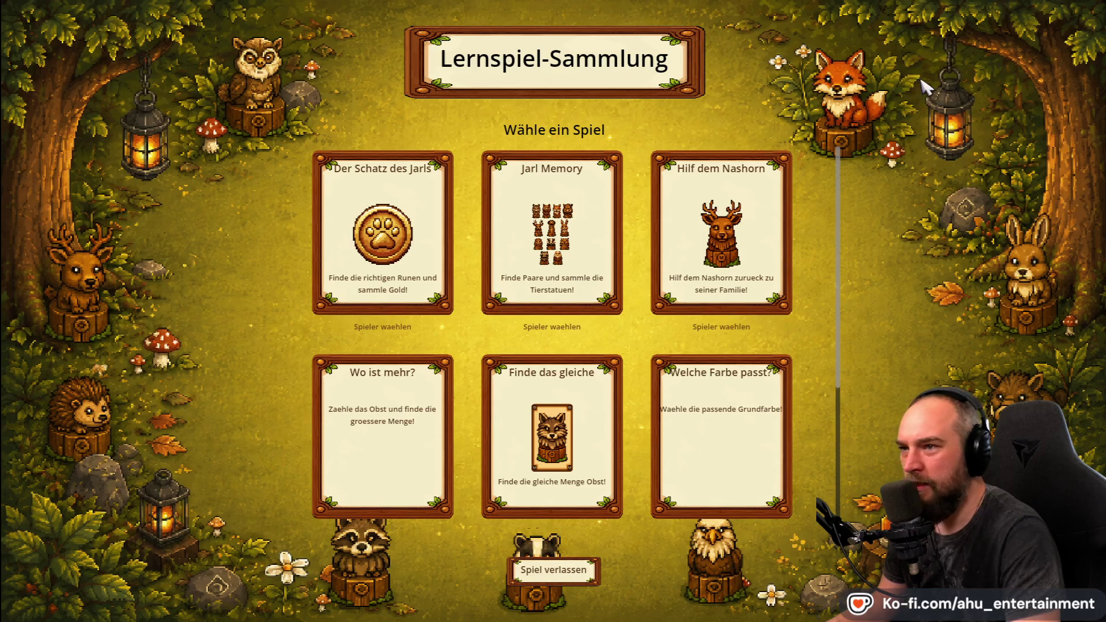
{"action": "left_click", "coordinate": [572, 405]}
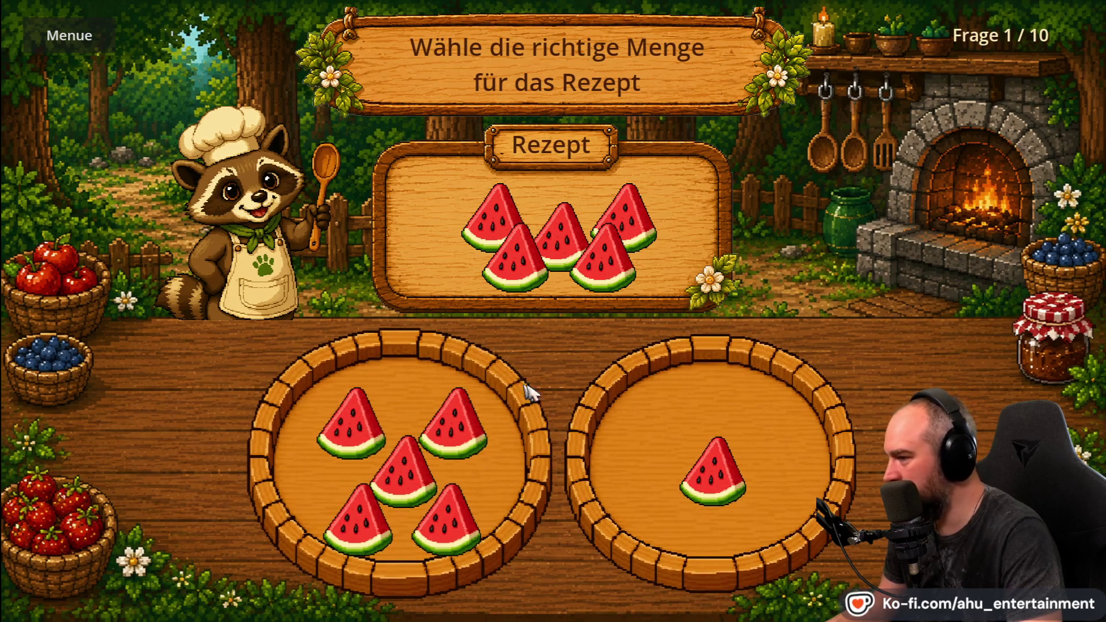
{"action": "left_click", "coordinate": [474, 391]}
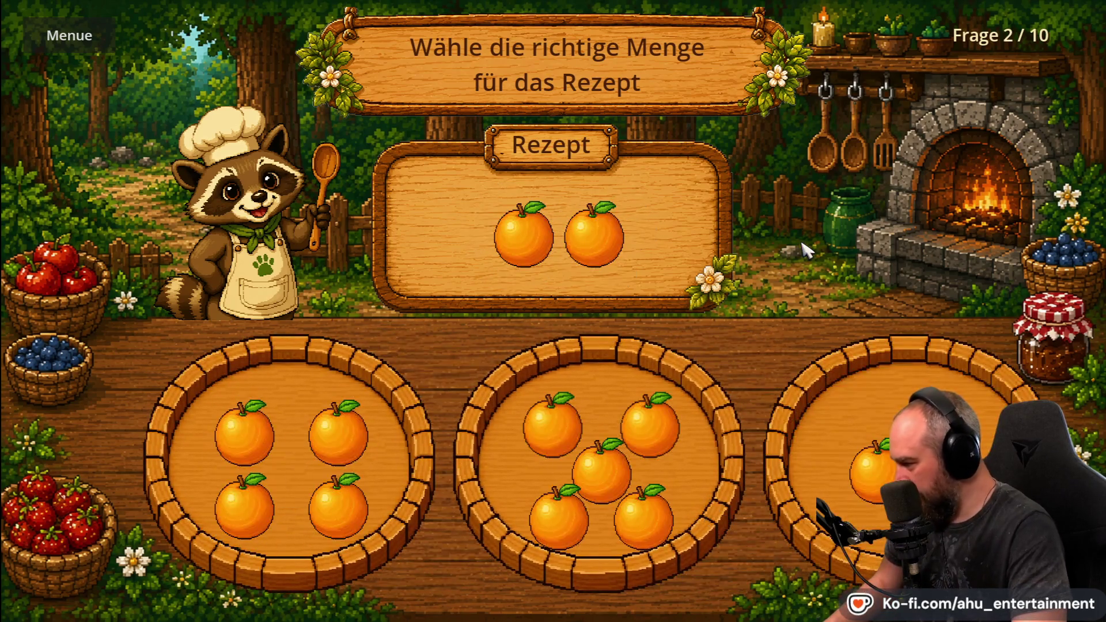
{"action": "key", "text": "F8"}
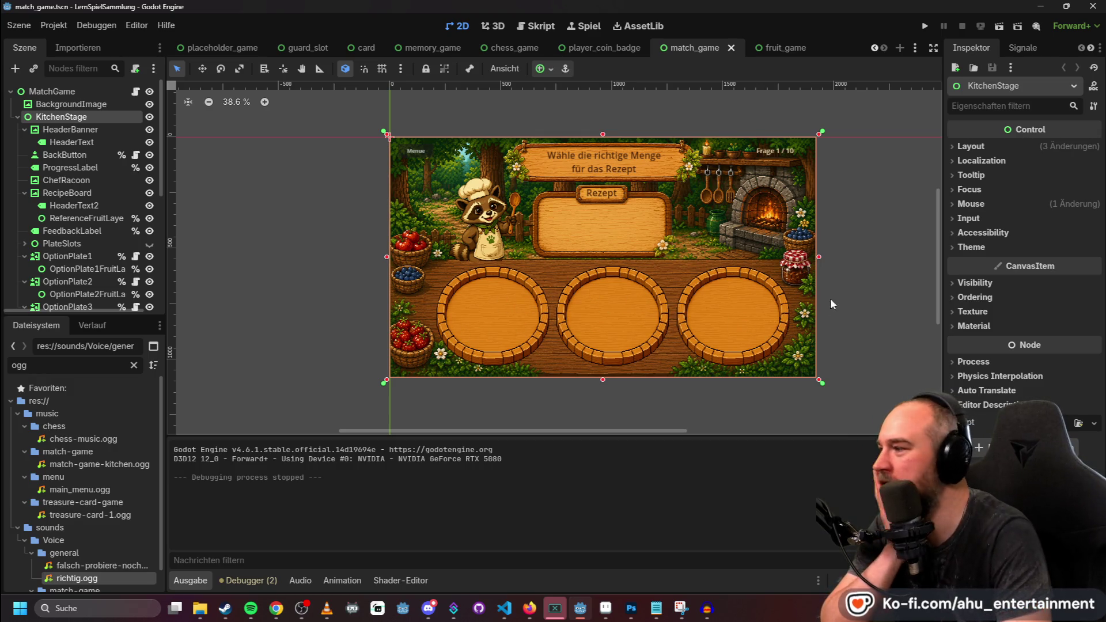
Move OptionPlate1 slightly up and left to about (192, 542).
{"action": "scroll", "coordinate": [103, 222], "scroll_direction": "down", "scroll_amount": 3}
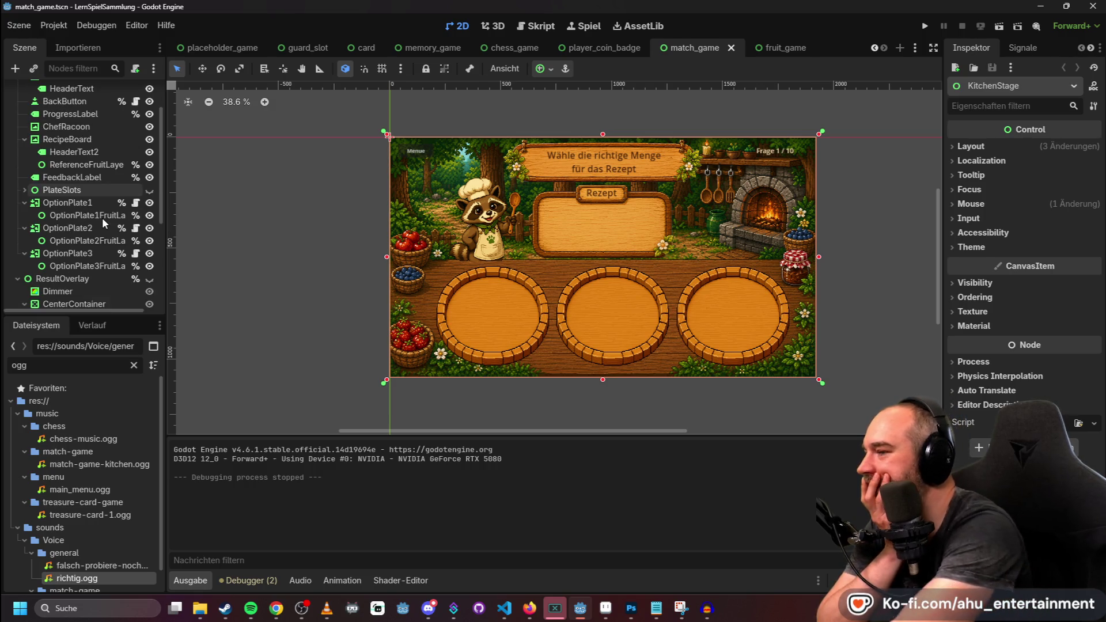
{"action": "scroll", "coordinate": [106, 216], "scroll_direction": "down", "scroll_amount": 3}
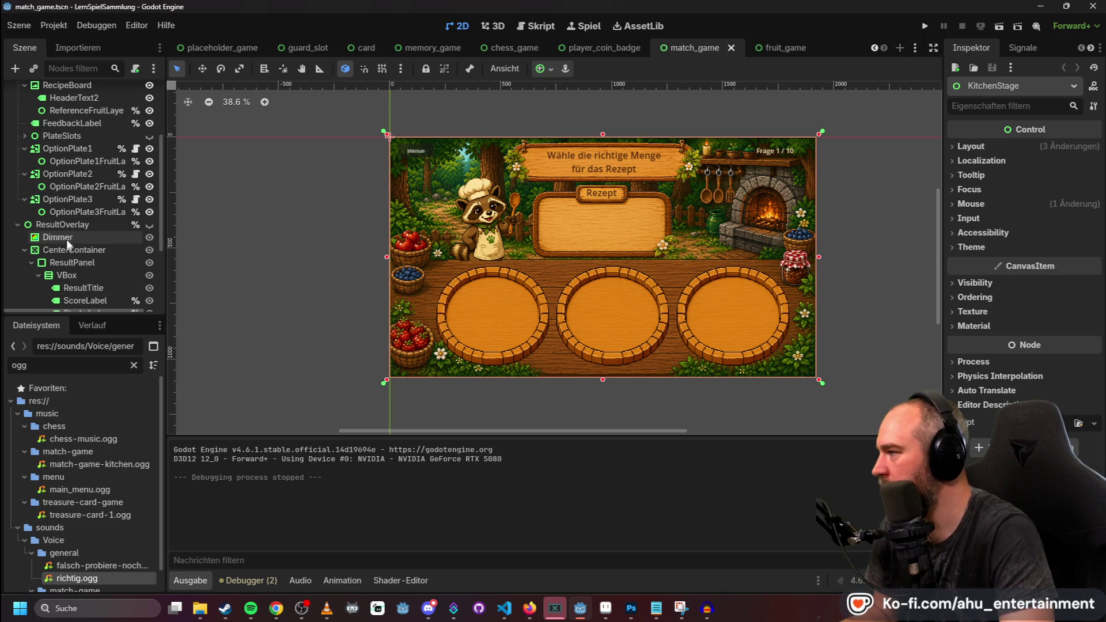
{"action": "left_click", "coordinate": [65, 148]}
{"action": "left_click", "coordinate": [473, 281]}
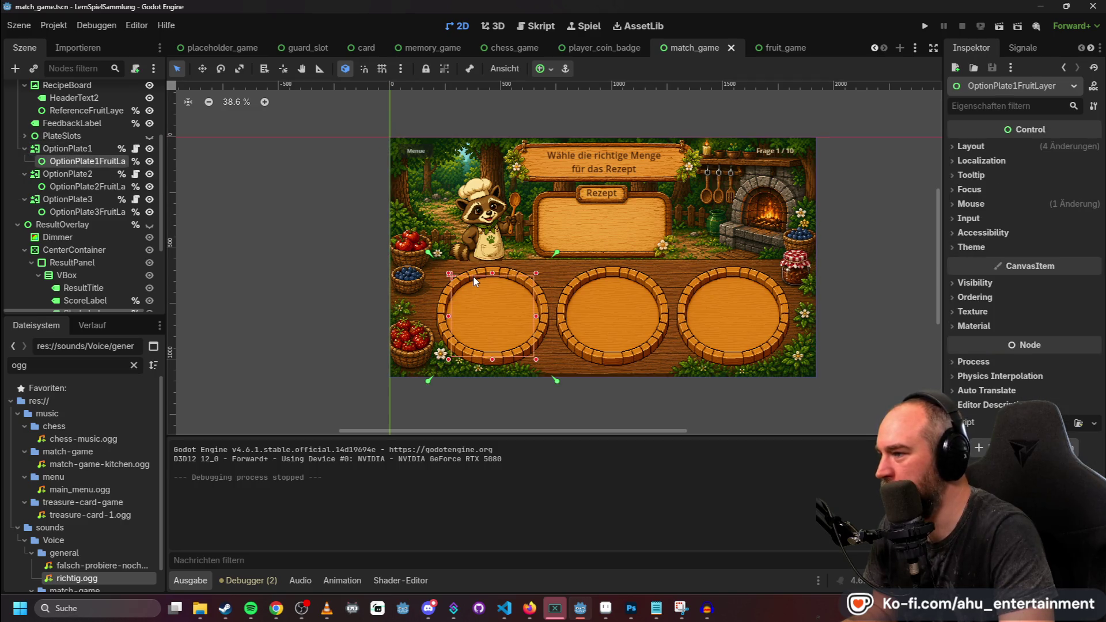
{"action": "left_click", "coordinate": [439, 268]}
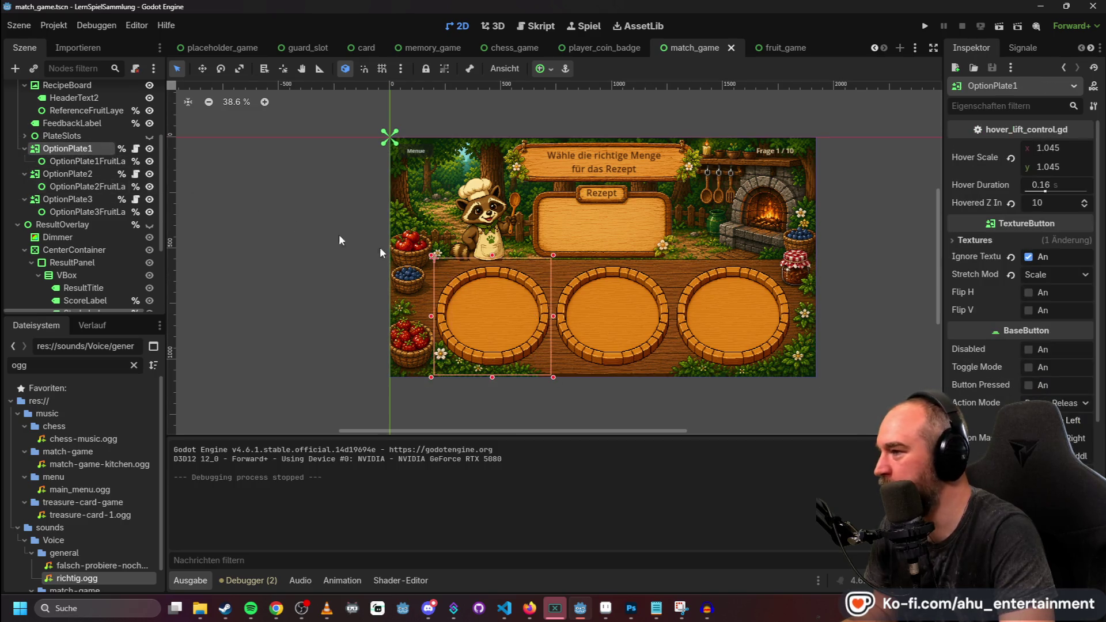
{"action": "left_click", "coordinate": [472, 286]}
{"action": "left_click", "coordinate": [505, 281]}
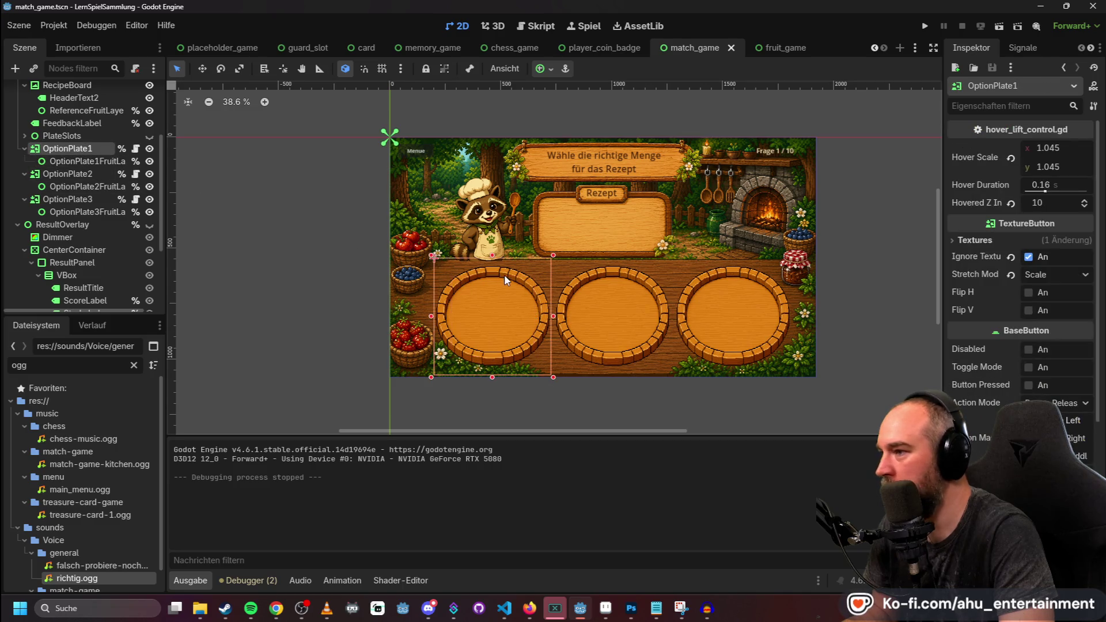
{"action": "left_click_drag", "start_coordinate": [496, 271], "coordinate": [500, 271]}
Nudge OptionPlate2 to about (730, 542) and OptionPlate3 to about (1264, 545).
{"action": "left_click", "coordinate": [613, 279]}
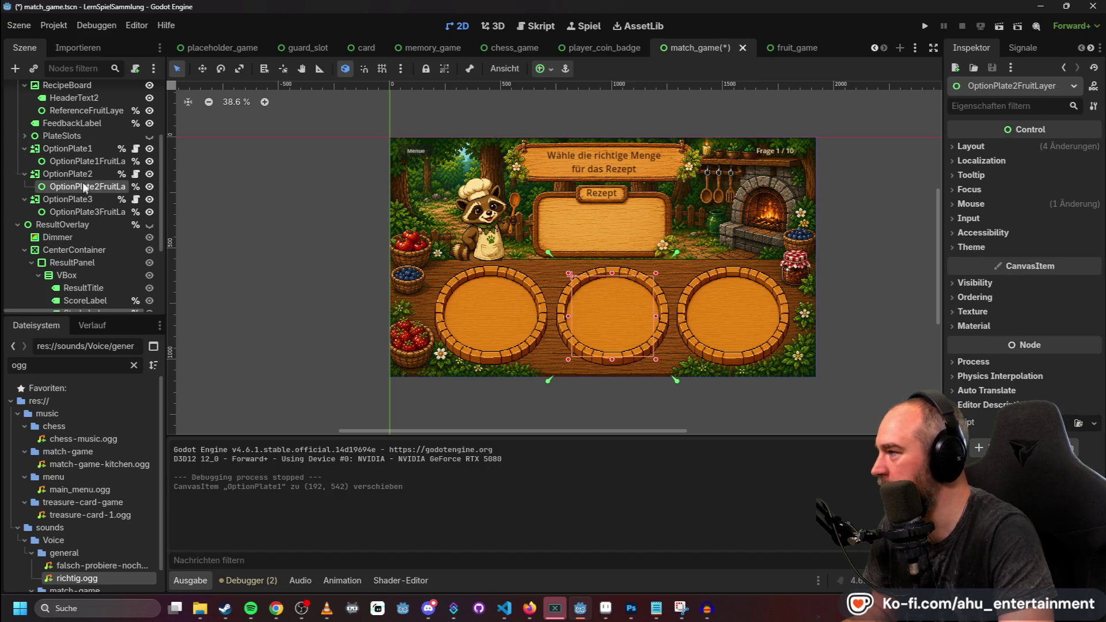
{"action": "left_click", "coordinate": [75, 174]}
{"action": "left_click_drag", "start_coordinate": [607, 279], "coordinate": [604, 274]}
{"action": "left_click", "coordinate": [744, 286]}
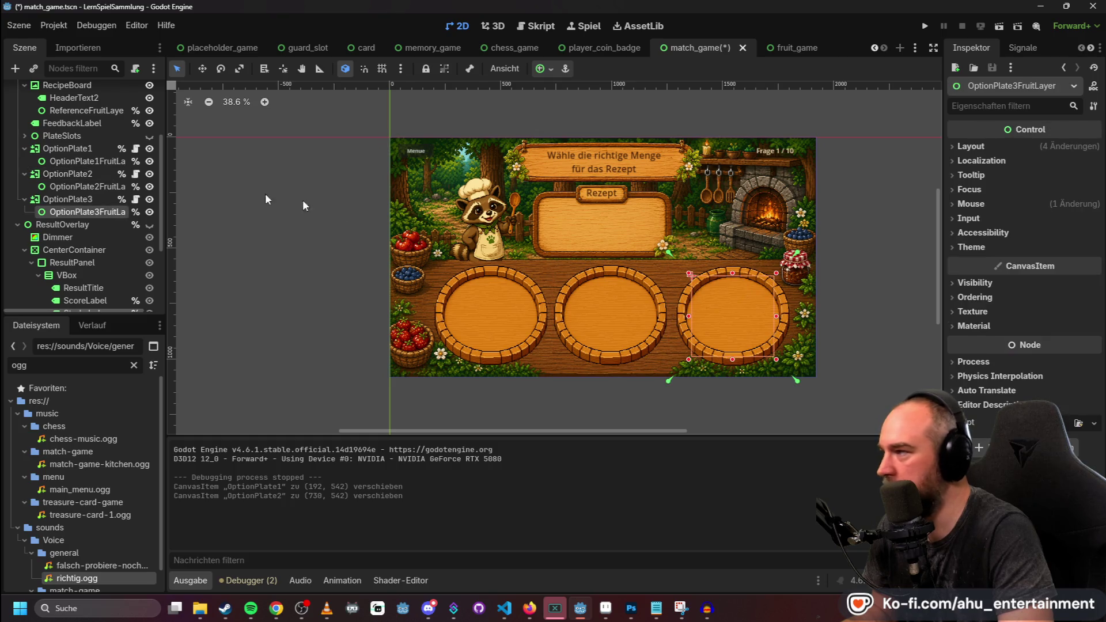
{"action": "left_click", "coordinate": [734, 268]}
{"action": "left_click_drag", "start_coordinate": [734, 266], "coordinate": [733, 266]}
{"action": "left_click", "coordinate": [853, 216]}
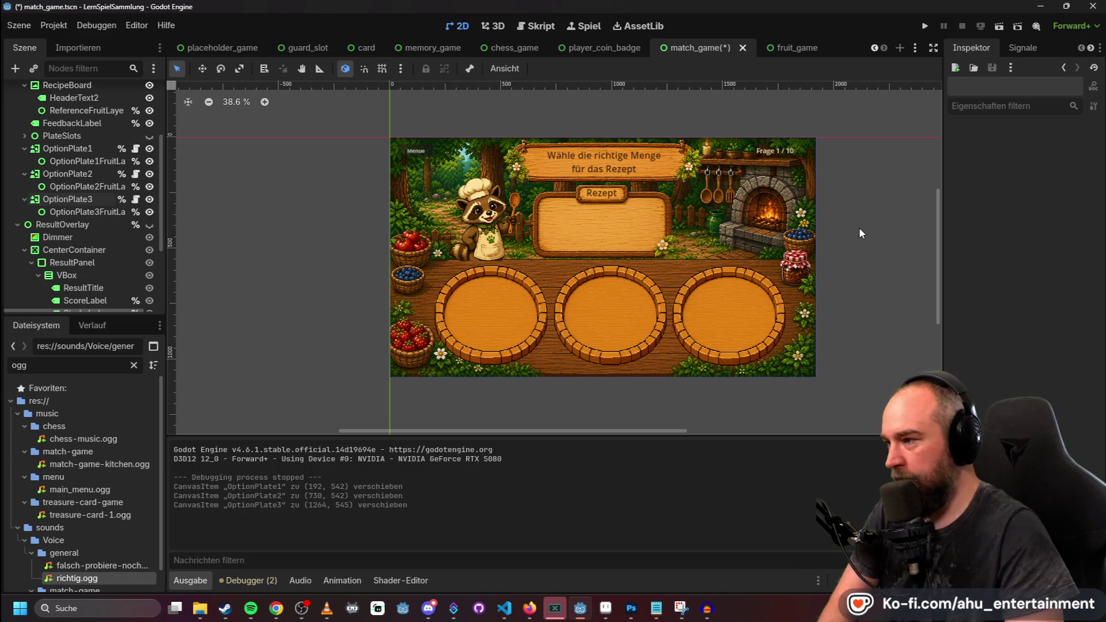
{"action": "key", "text": "super+shift+s"}
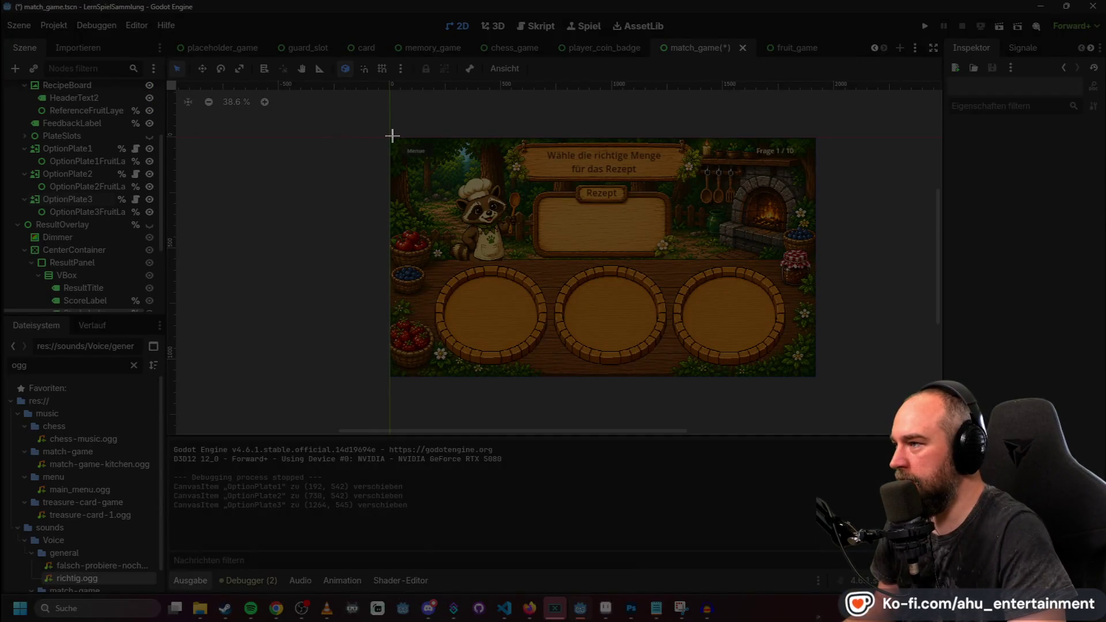
Snip the plate layout from the scene view and paste it into the Codex chat.
{"action": "mouse_move", "coordinate": [390, 136]}
{"action": "left_mouse_down"}
{"action": "mouse_move", "coordinate": [770, 390]}
{"action": "mouse_move", "coordinate": [816, 378]}
{"action": "left_mouse_up"}
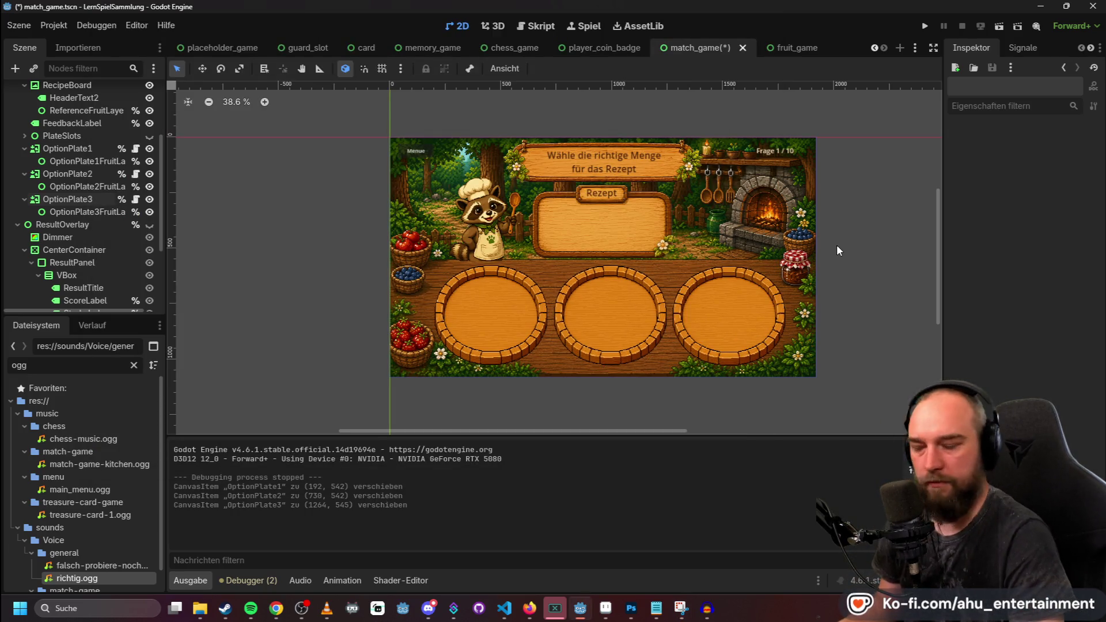
{"action": "left_click", "coordinate": [580, 611]}
{"action": "left_click", "coordinate": [580, 611]}
{"action": "left_click", "coordinate": [580, 611]}
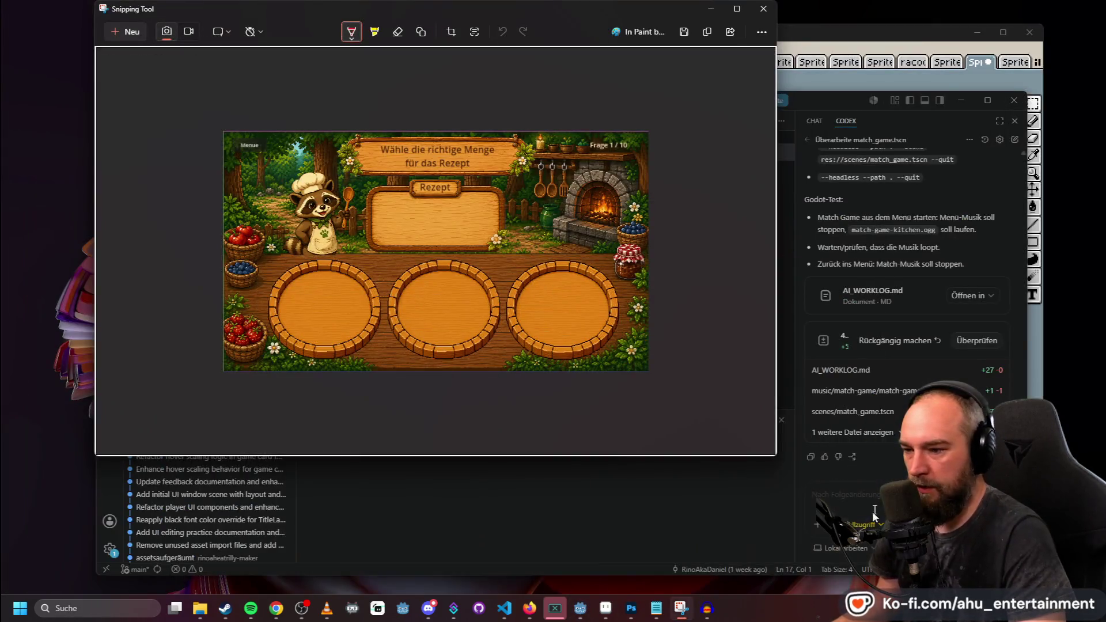
{"action": "left_click", "coordinate": [876, 503]}
{"action": "key", "text": "ctrl+v"}
{"action": "key", "text": "alt+Tab"}
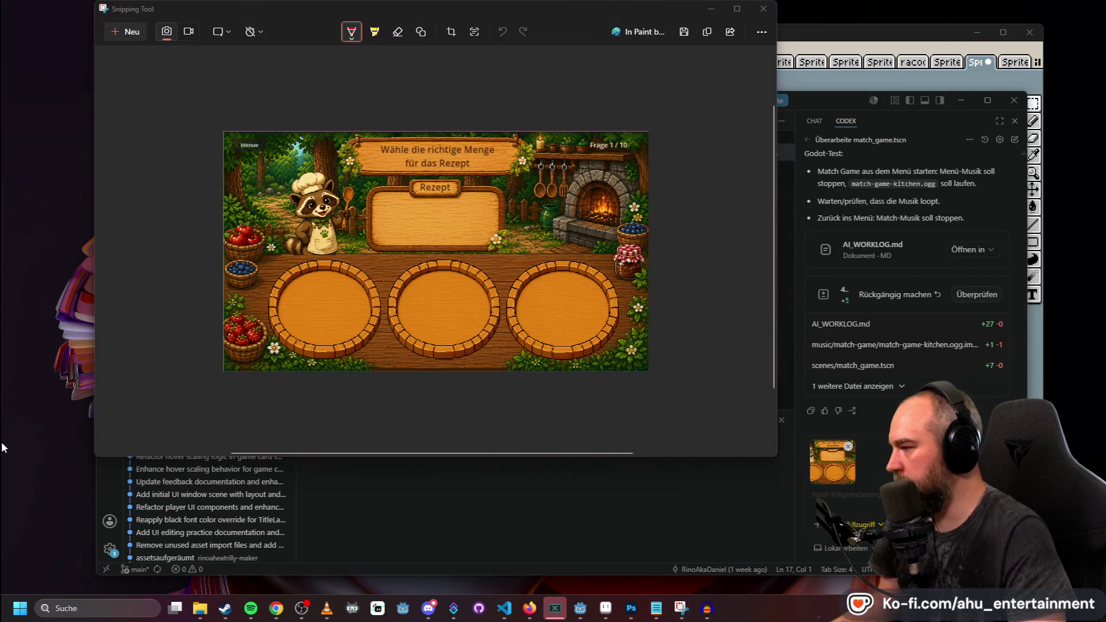
Test-run the game to question 1 / 10 asking for two apples, then close it.
{"action": "left_click", "coordinate": [581, 609]}
{"action": "left_click", "coordinate": [927, 26]}
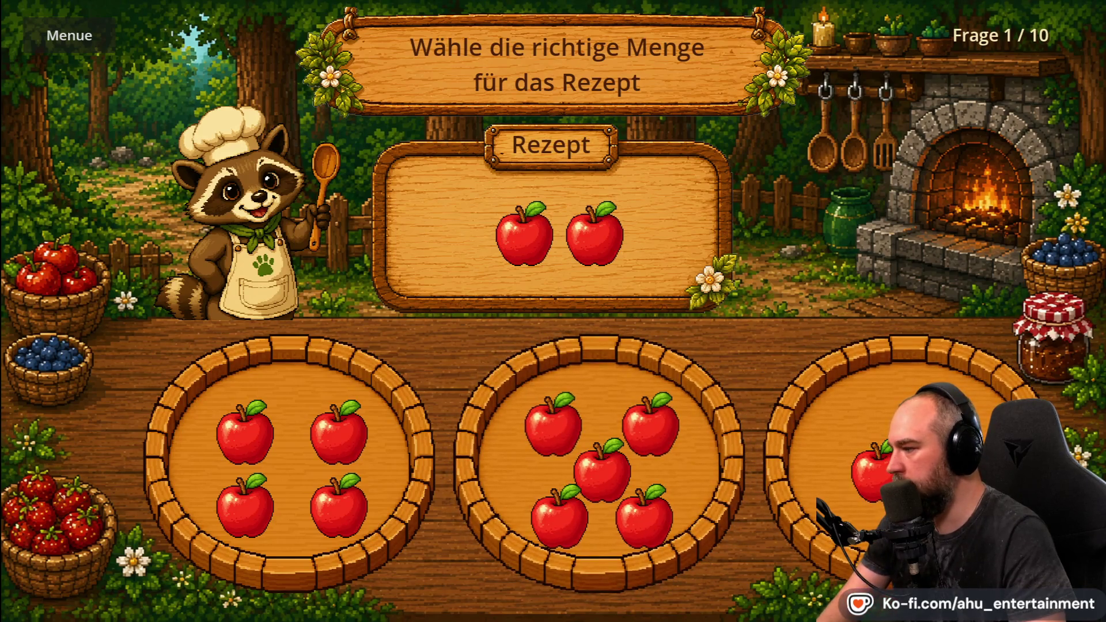
{"action": "key", "text": "super+shift+s"}
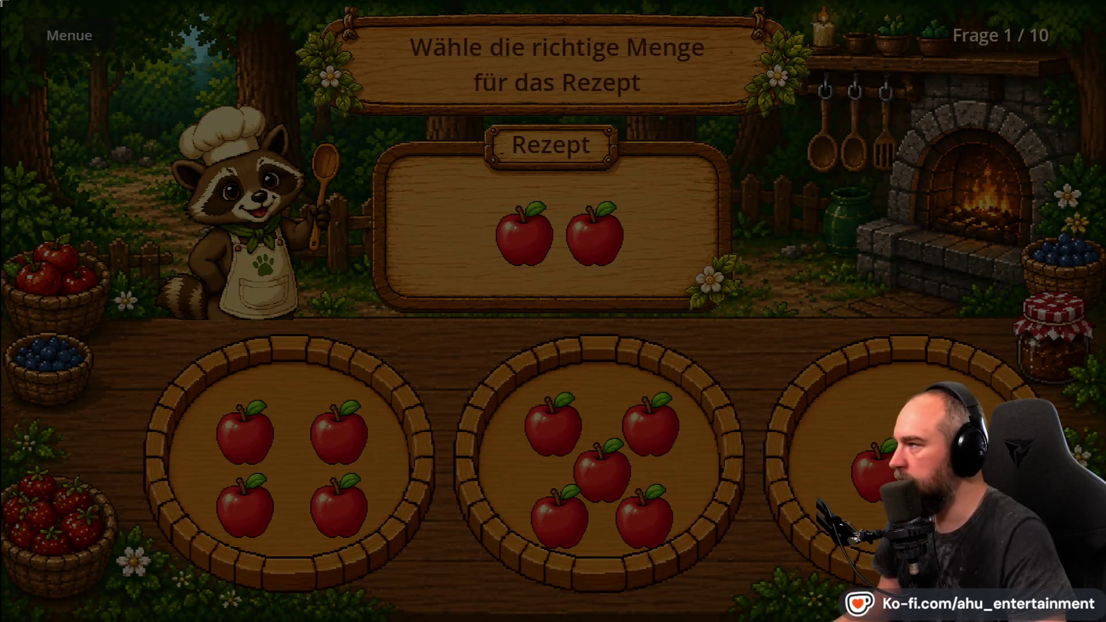
{"action": "key", "text": "Escape"}
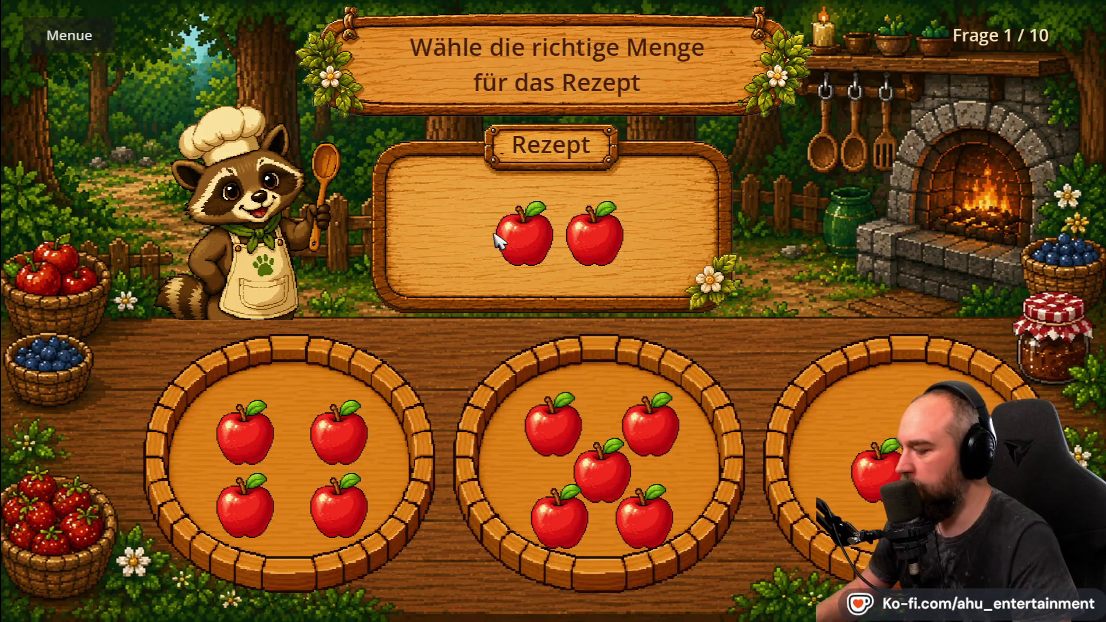
{"action": "key", "text": "alt+F4"}
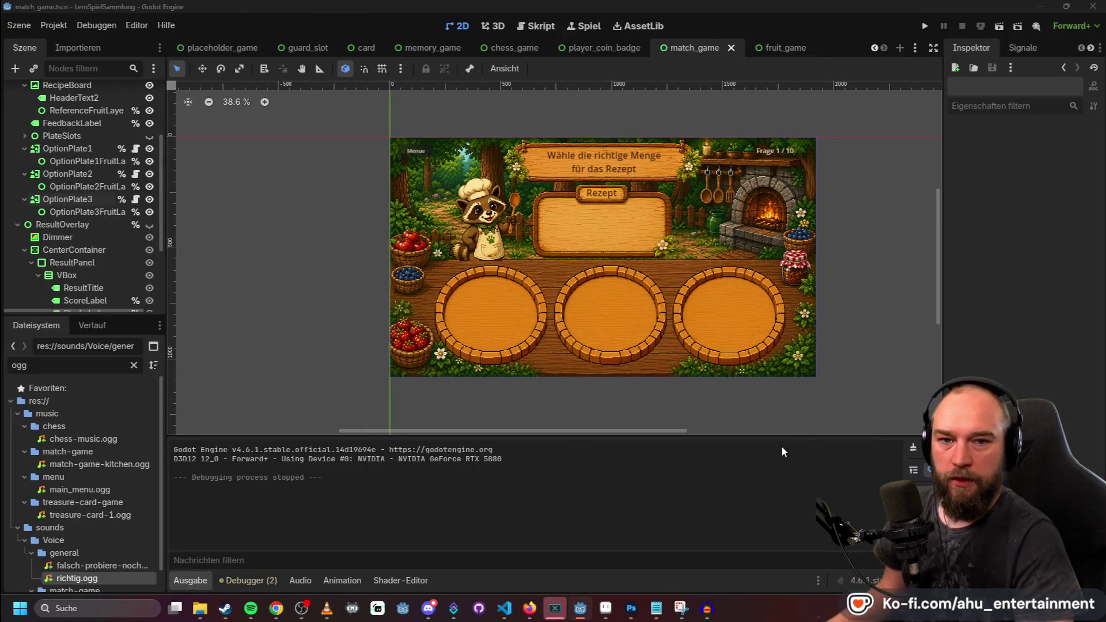
Take a full-screen screenshot of the Godot scene showing the moved OptionPlates.
{"action": "key", "text": "alt+Tab"}
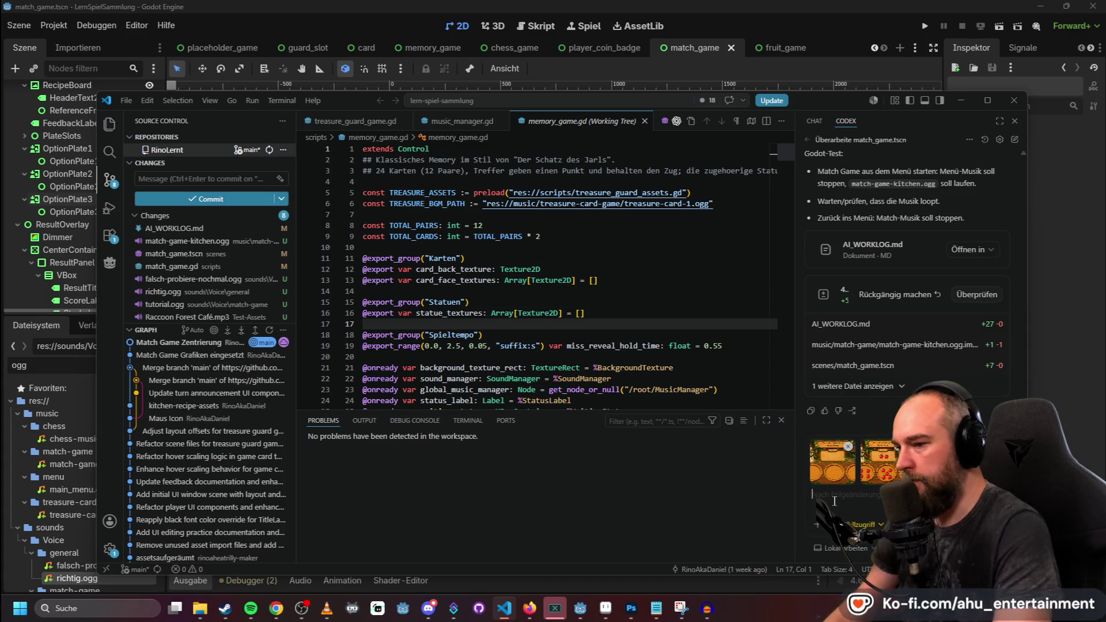
{"action": "left_click", "coordinate": [575, 5]}
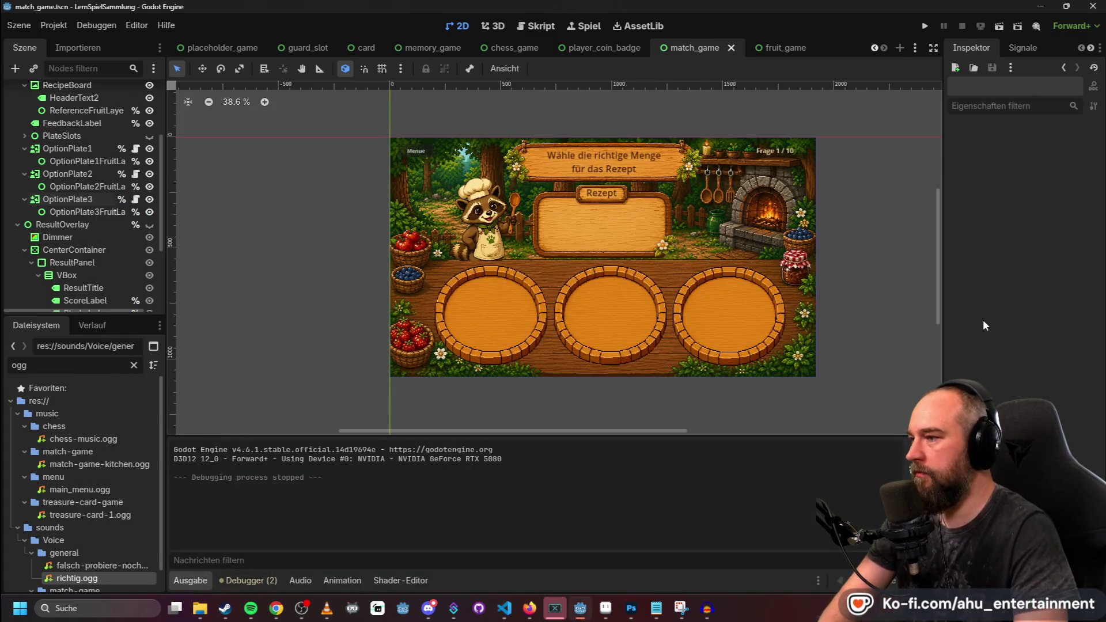
{"action": "scroll", "coordinate": [68, 196], "scroll_direction": "up", "scroll_amount": 2}
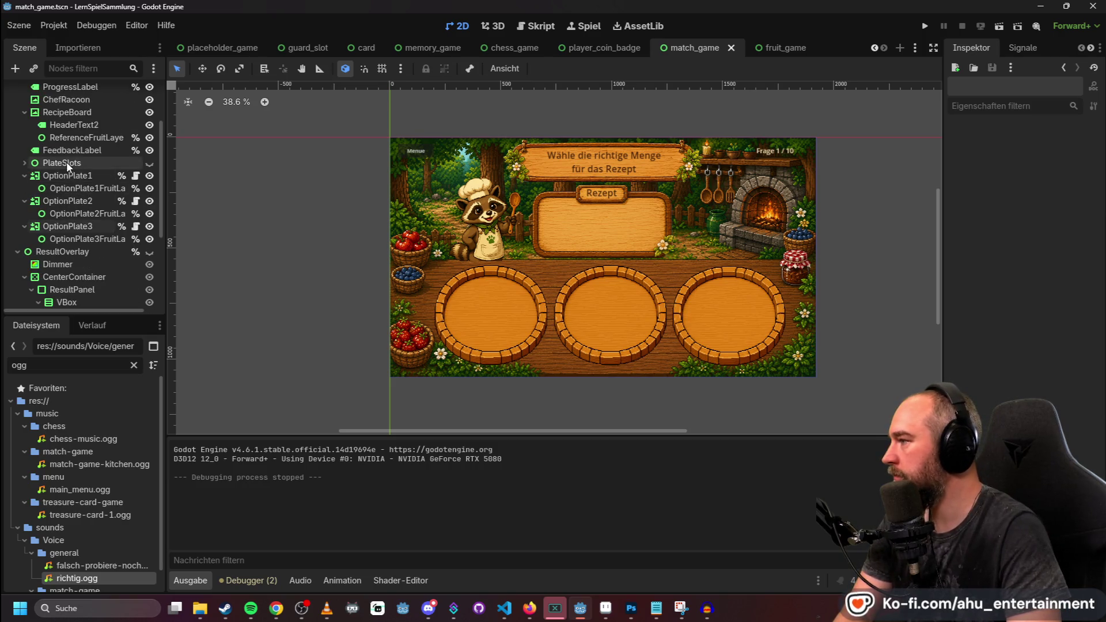
{"action": "left_click", "coordinate": [65, 176]}
{"action": "key", "text": "alt+Tab"}
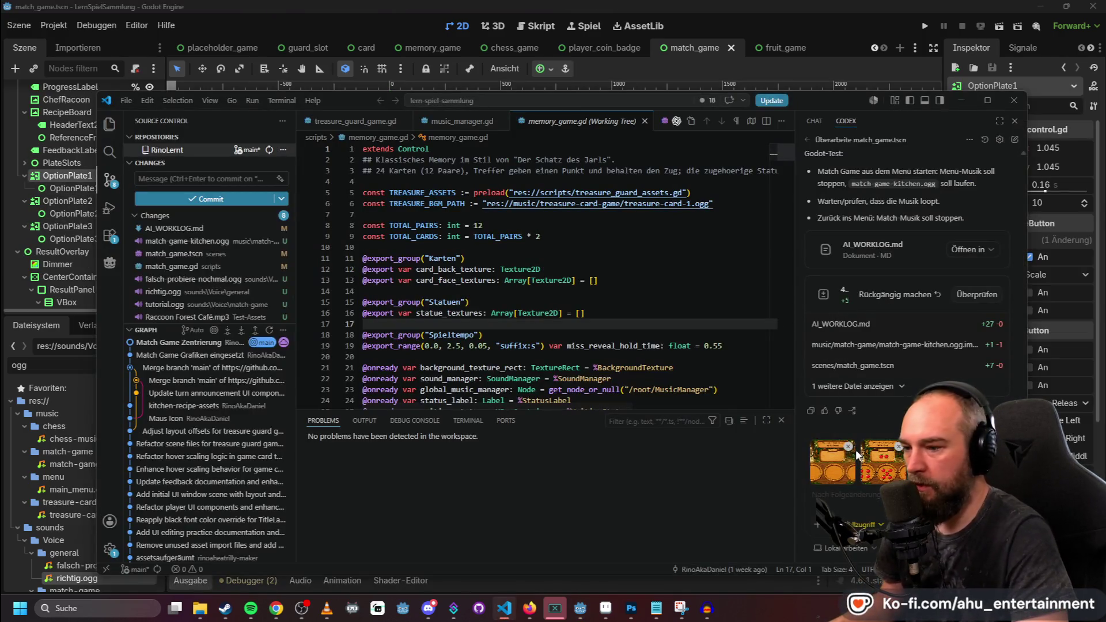
{"action": "key", "text": "alt+Tab"}
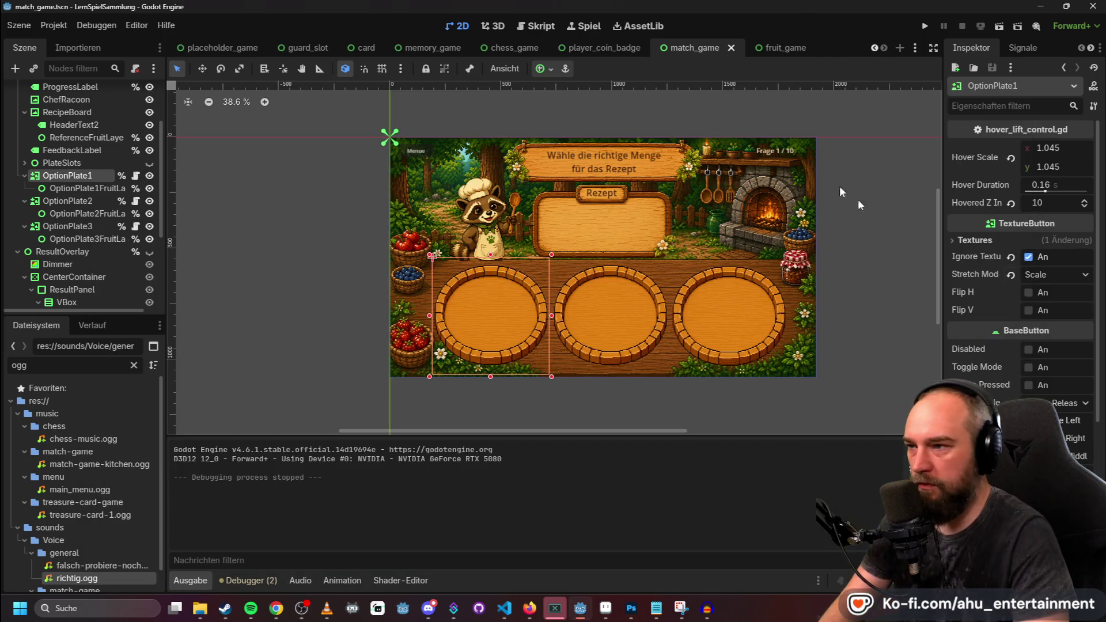
{"action": "left_click", "coordinate": [873, 214]}
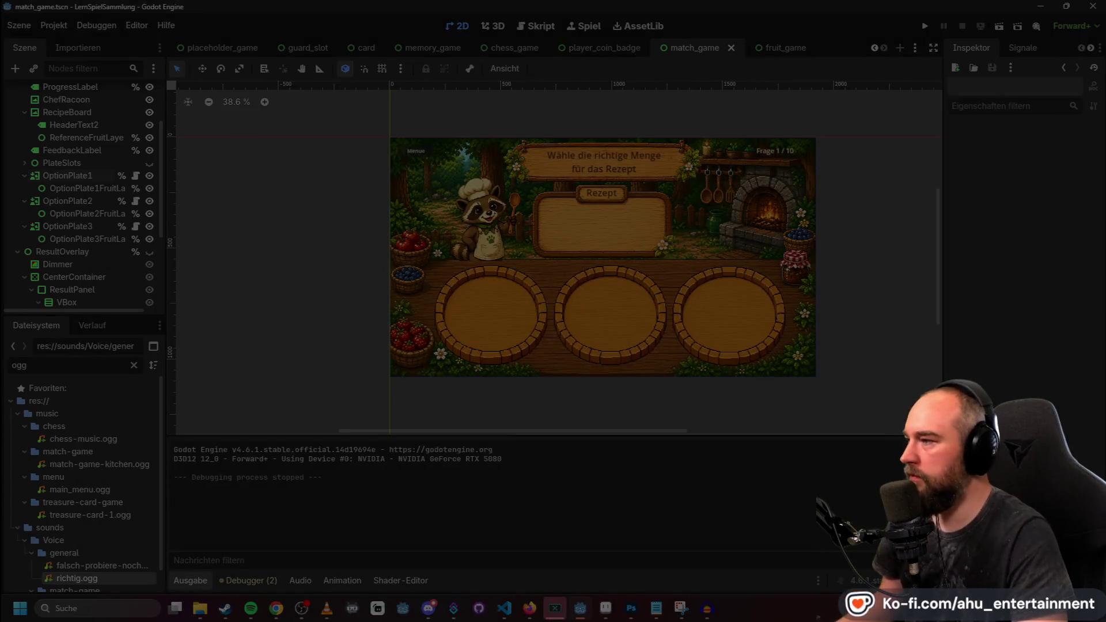
{"action": "left_click", "coordinate": [912, 470]}
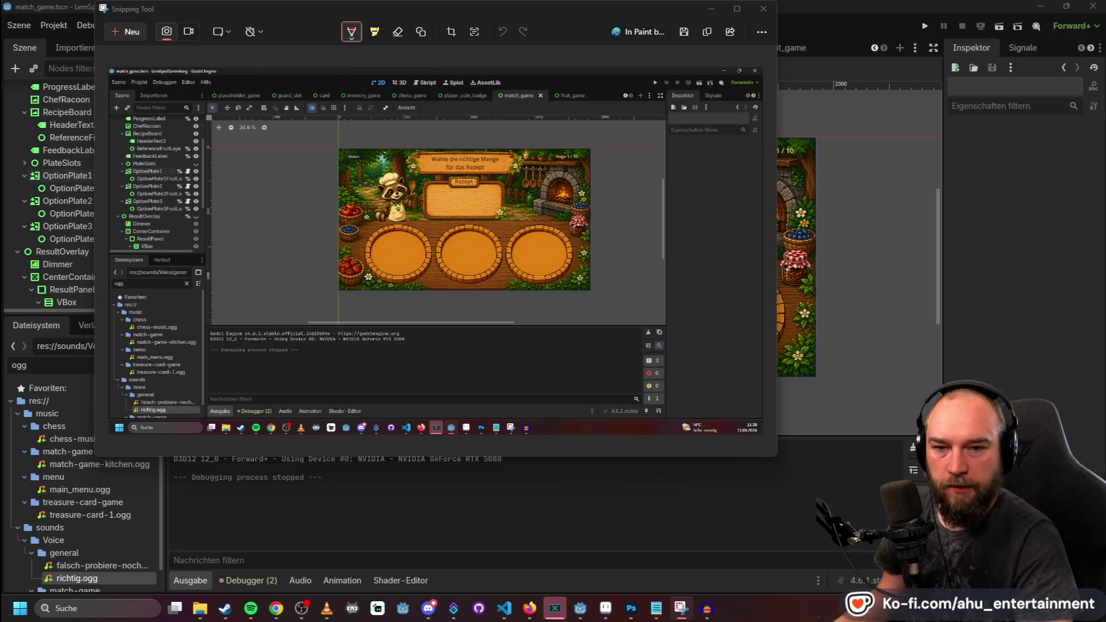
{"action": "left_click", "coordinate": [773, 409]}
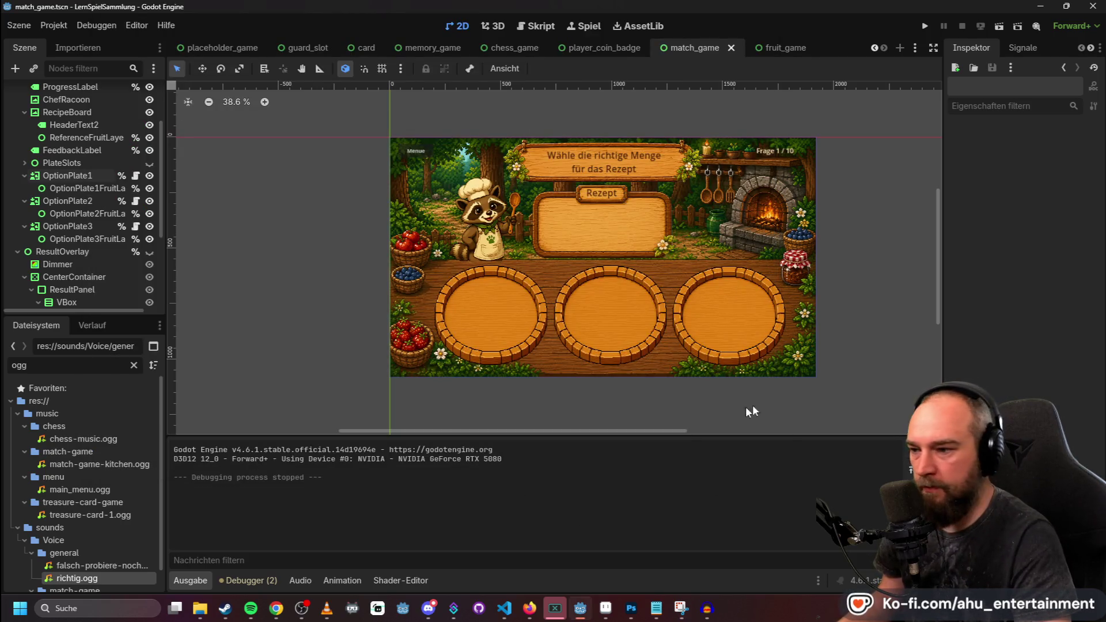
Paste both screenshots into the Codex message and begin explaining the plates were moved.
{"action": "key", "text": "alt+Tab"}
{"action": "key", "text": "ctrl+v"}
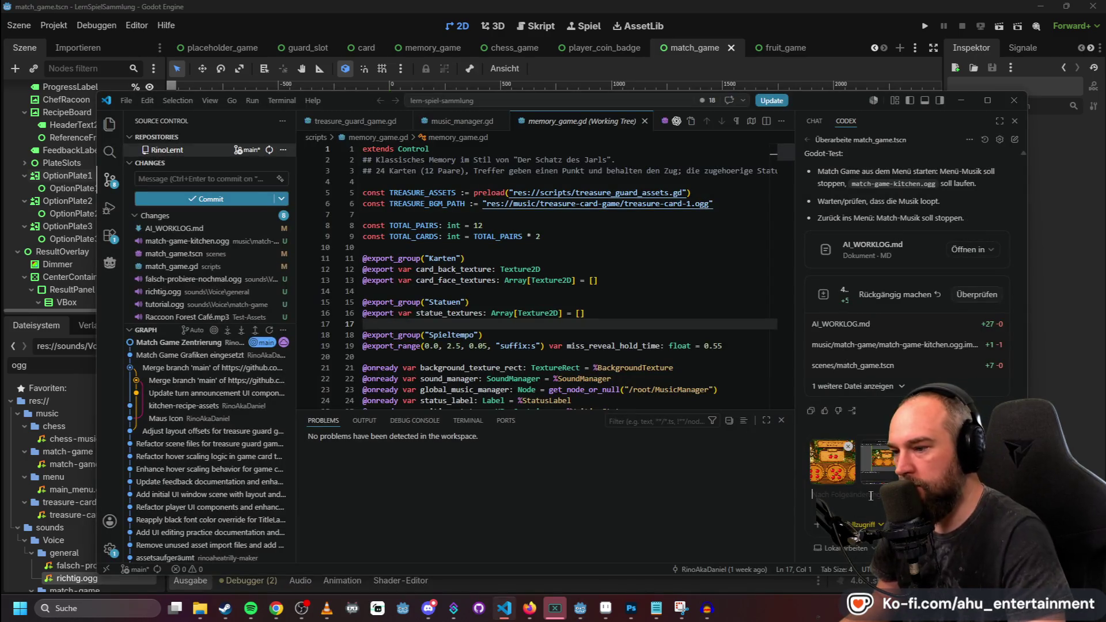
{"action": "key", "text": "ctrl+v"}
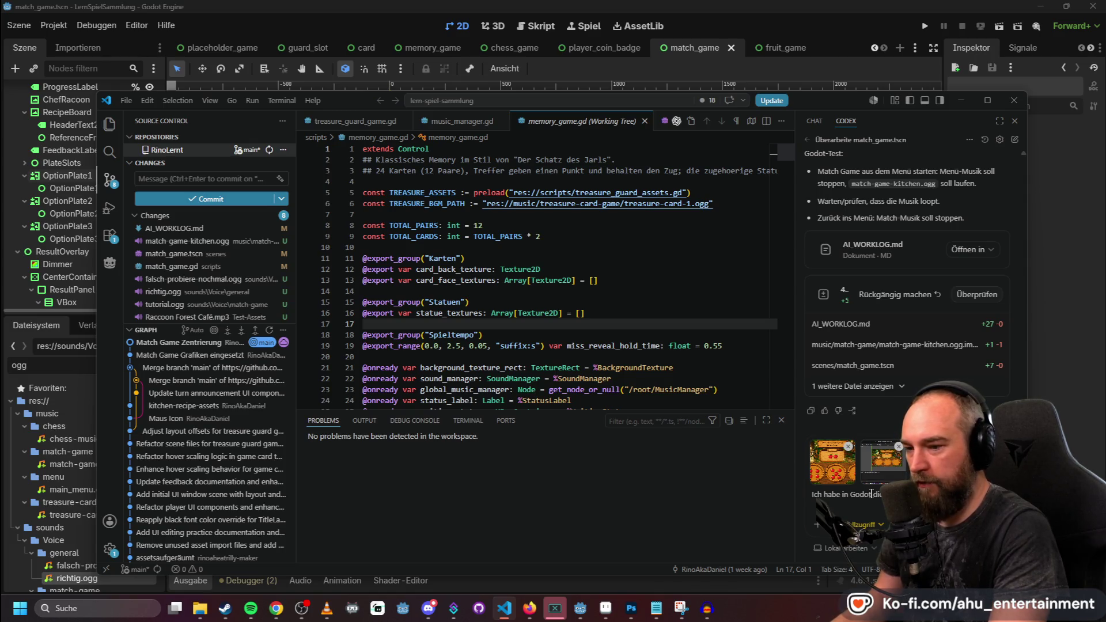
{"action": "type", "text": "verschoben. Vermutlic"}
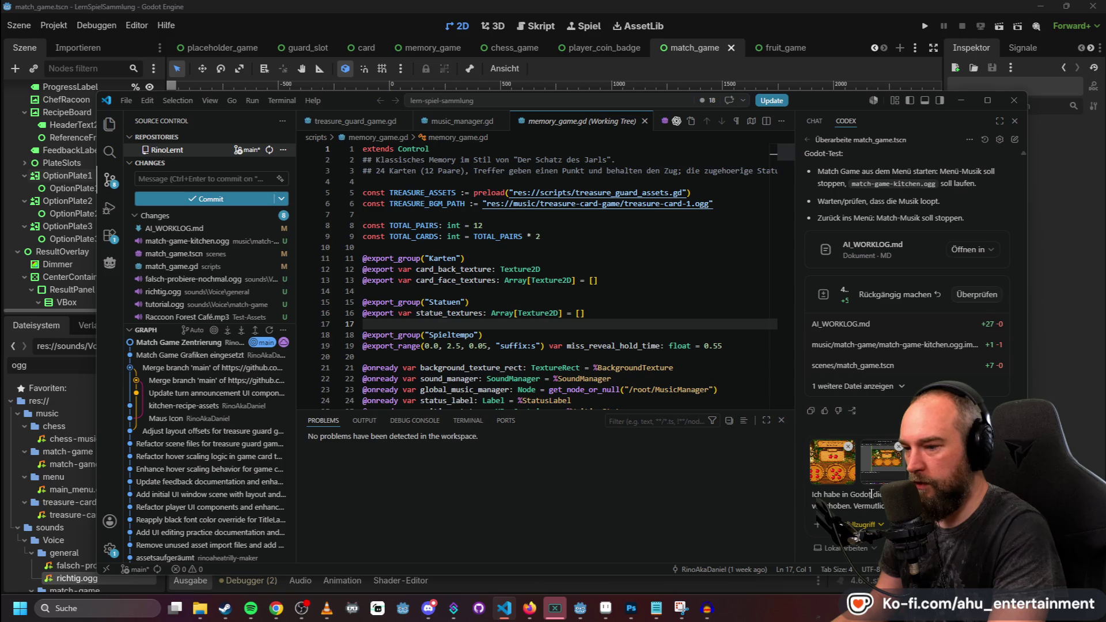
{"action": "type", "text": "Sc"}
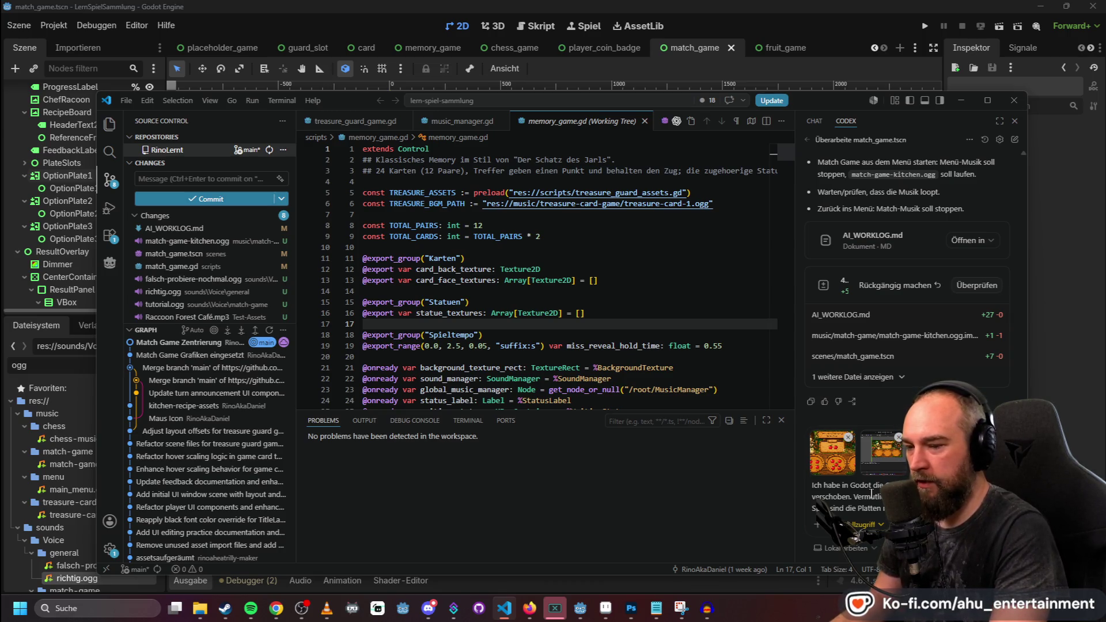
{"action": "key", "text": "shift+Return"}
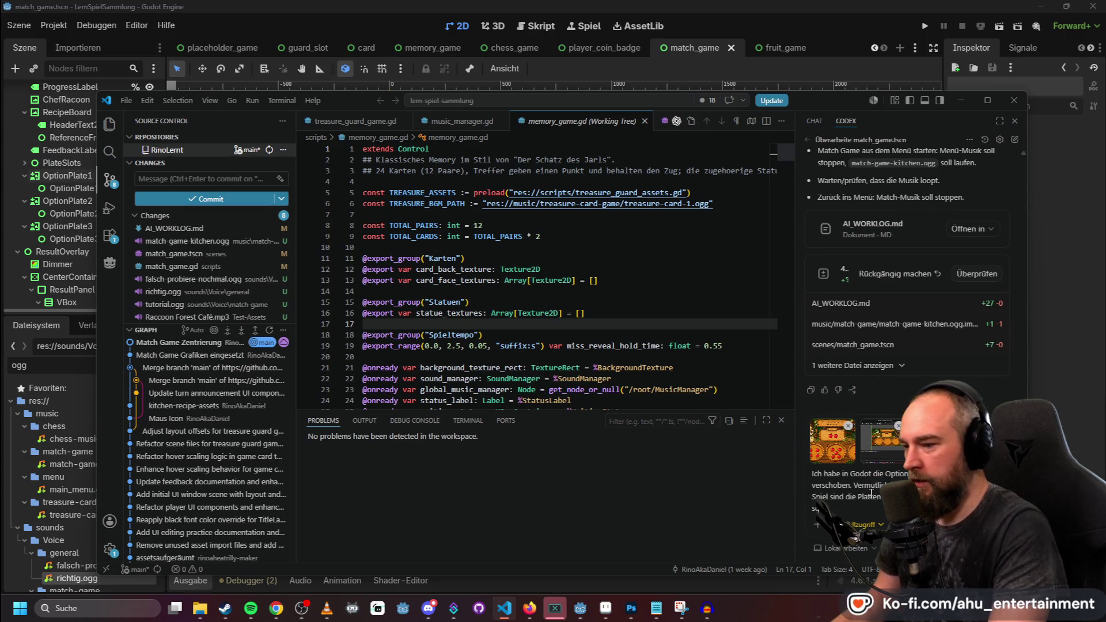
{"action": "key", "text": "shift+Return"}
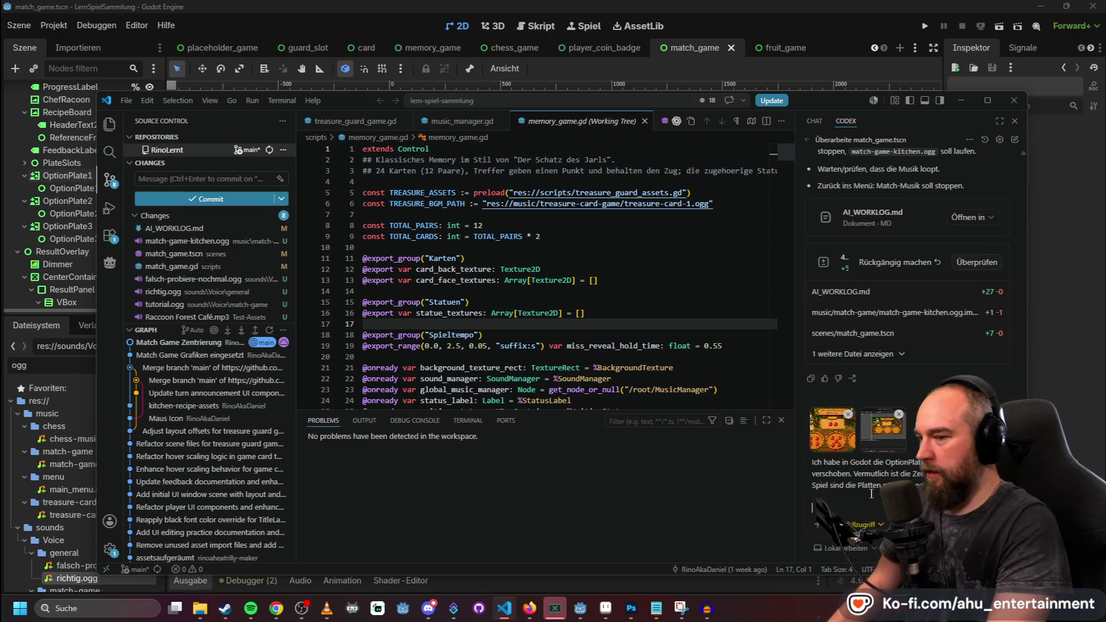
{"action": "type", "text": "D sind aber an sic"}
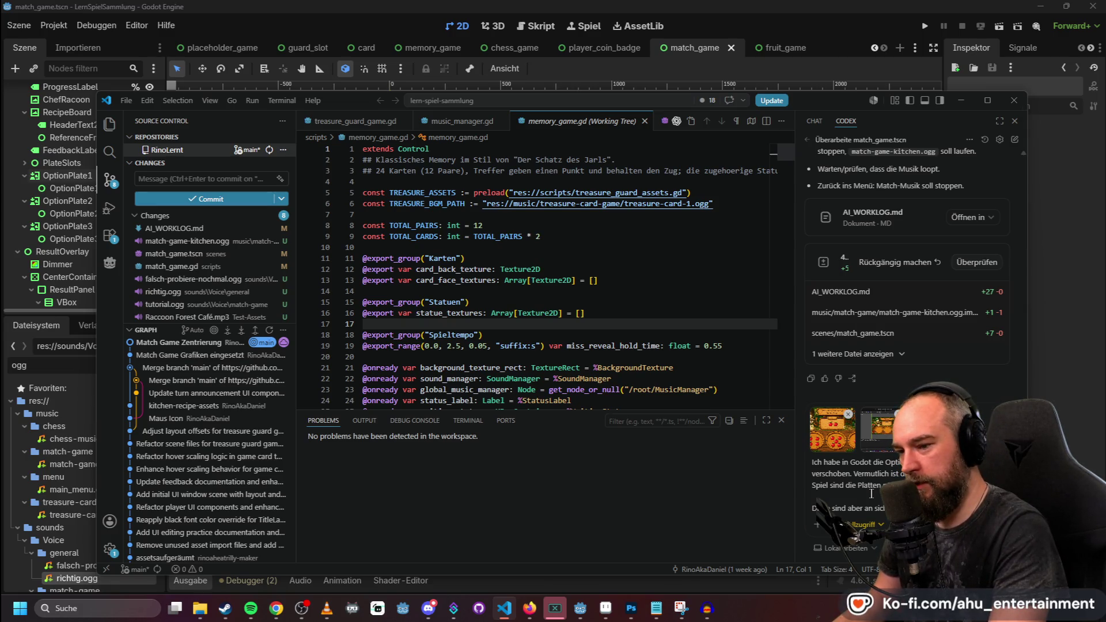
{"action": "type", "text": "Lu"}
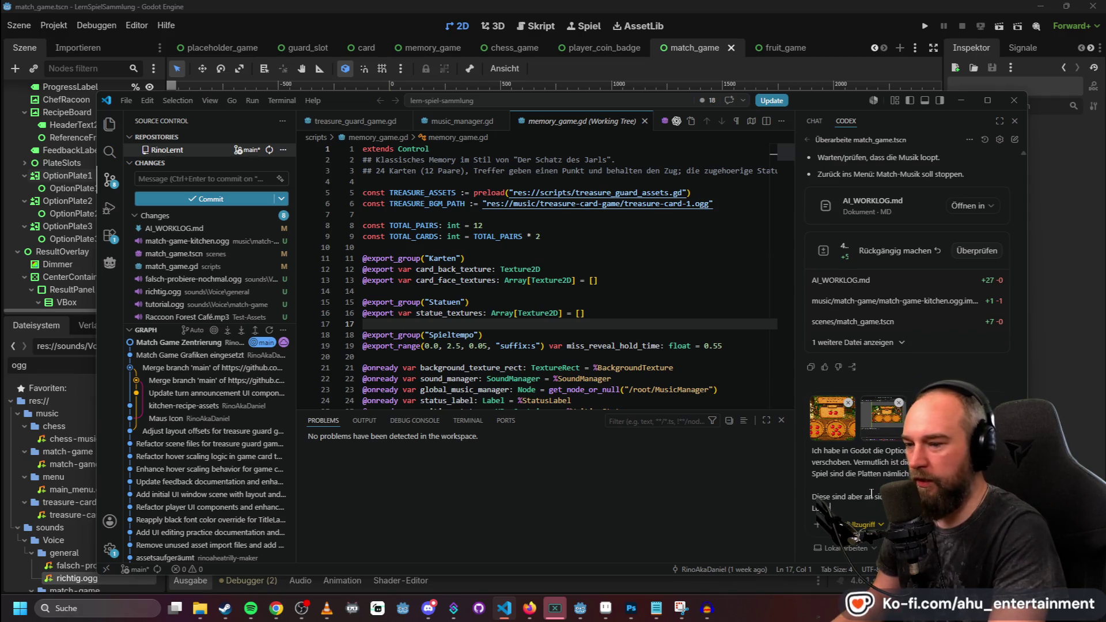
{"action": "type", "text": "schrei"}
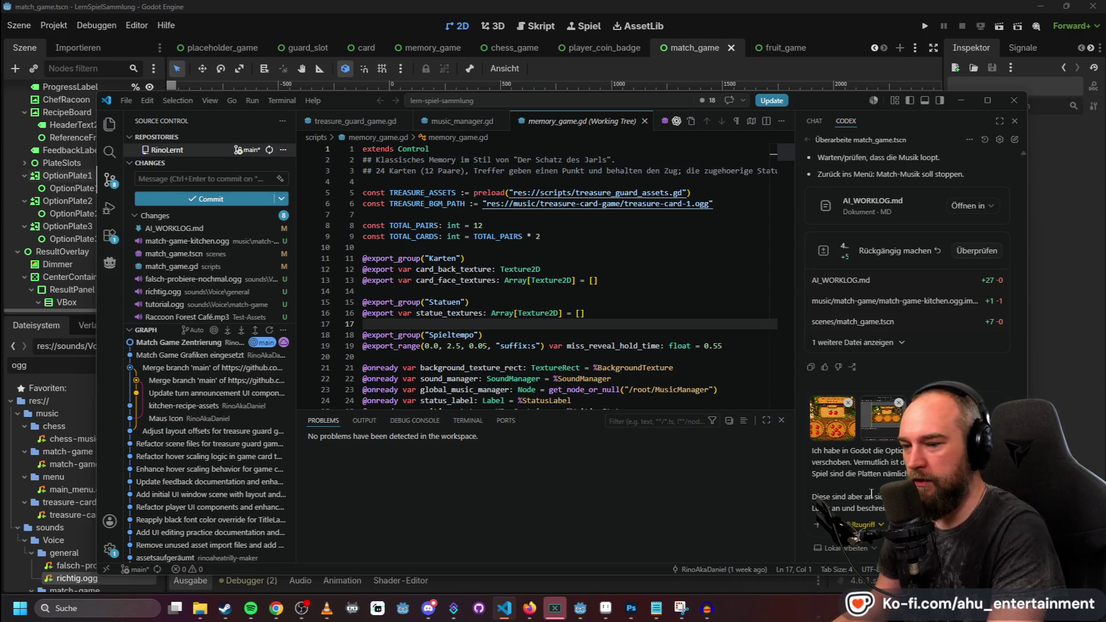
{"action": "type", "text": "ben nur lust"}
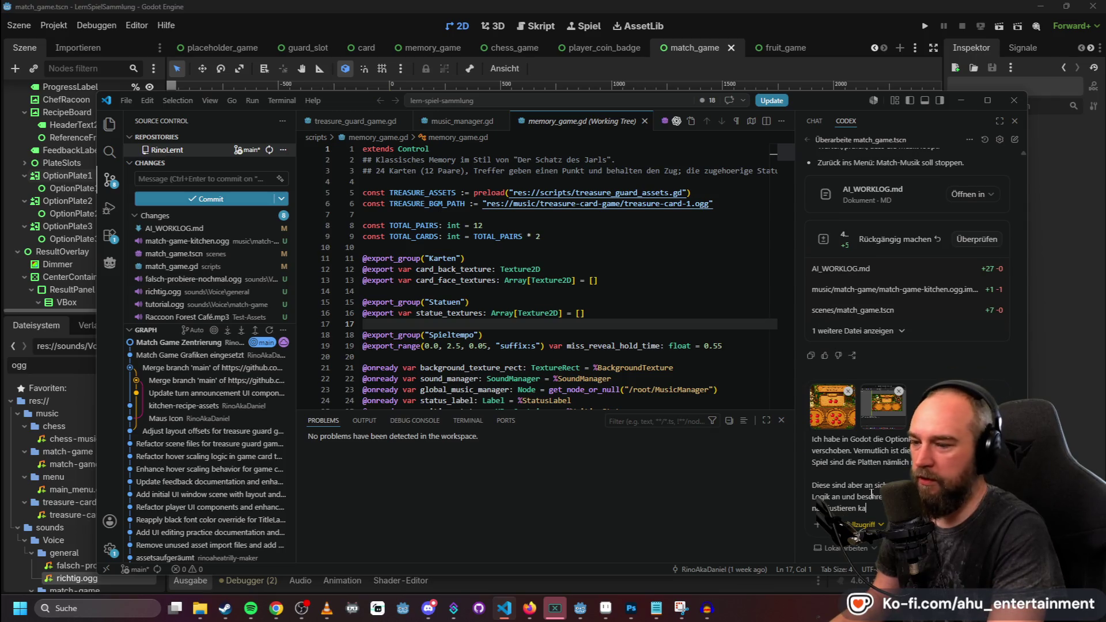
{"action": "type", "text": "nn, we"}
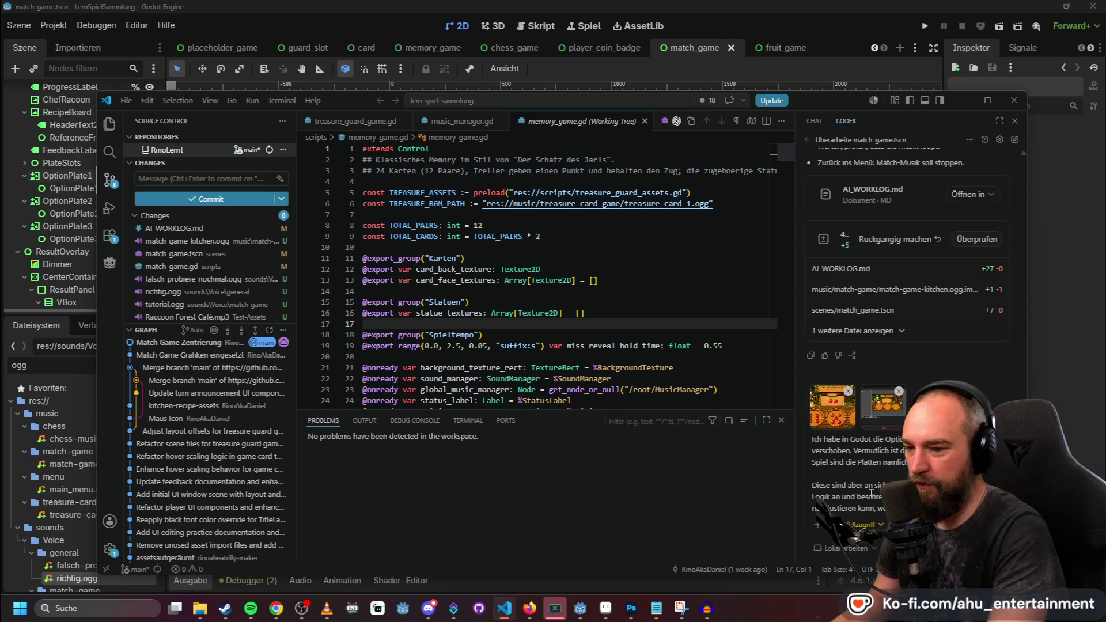
{"action": "type", "text": "verschi"}
{"action": "key", "text": "ctrl+BackSpace"}
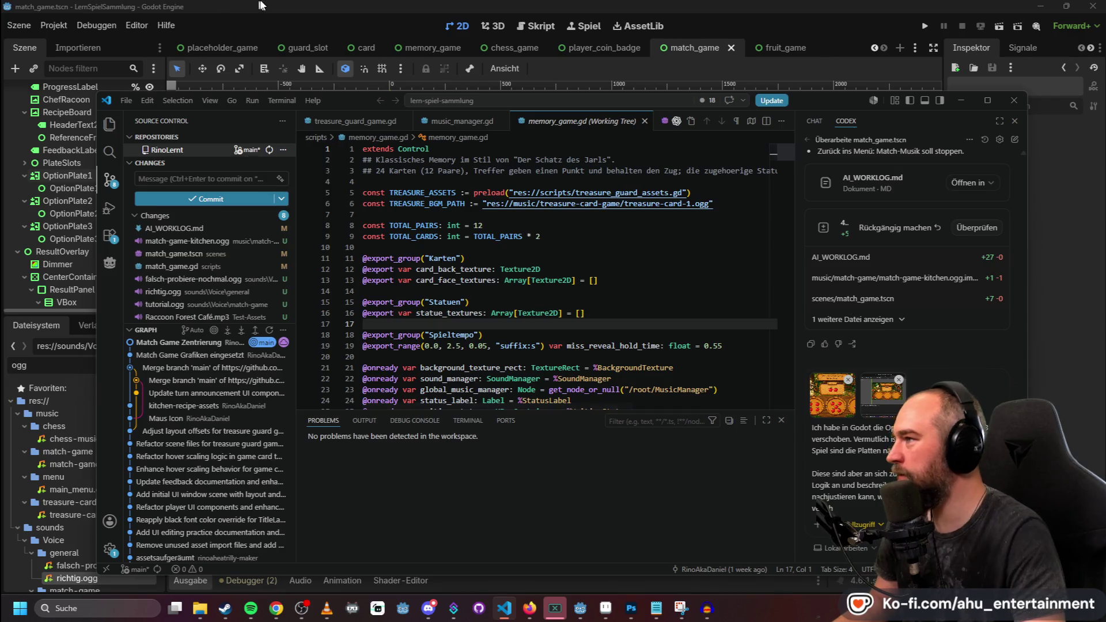
Check the PlateSlots children in Godot, finish the message asking PlateSlots to follow, and send it.
{"action": "key", "text": "alt+Tab"}
{"action": "scroll", "coordinate": [113, 203], "scroll_direction": "down", "scroll_amount": 5}
{"action": "scroll", "coordinate": [98, 201], "scroll_direction": "up", "scroll_amount": 10}
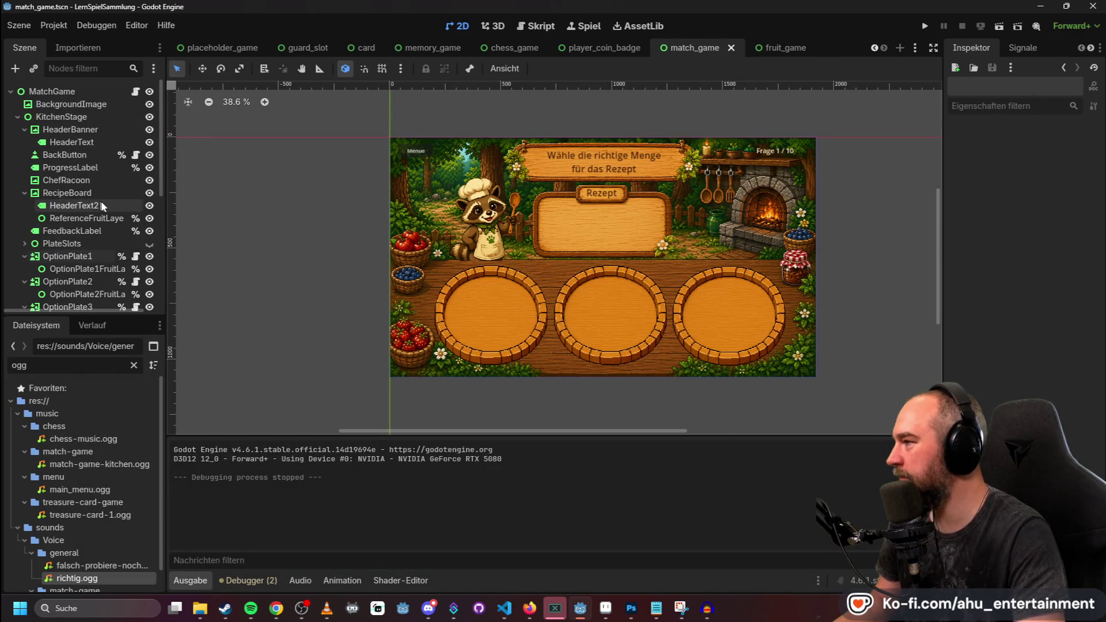
{"action": "left_click", "coordinate": [25, 243]}
{"action": "scroll", "coordinate": [92, 219], "scroll_direction": "down", "scroll_amount": 2}
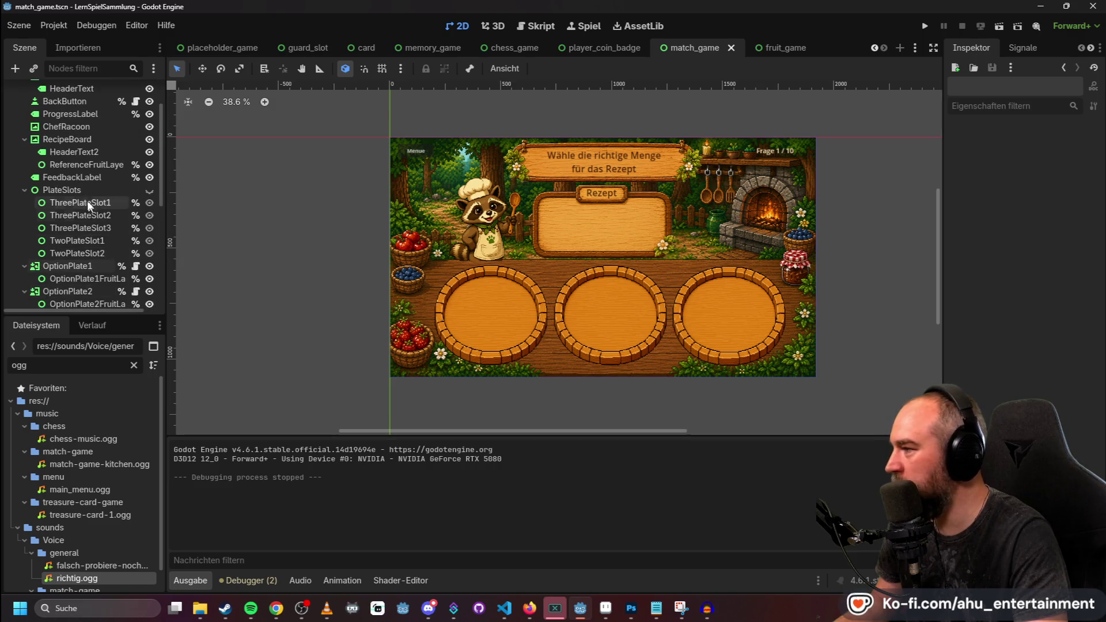
{"action": "key", "text": "alt+Tab"}
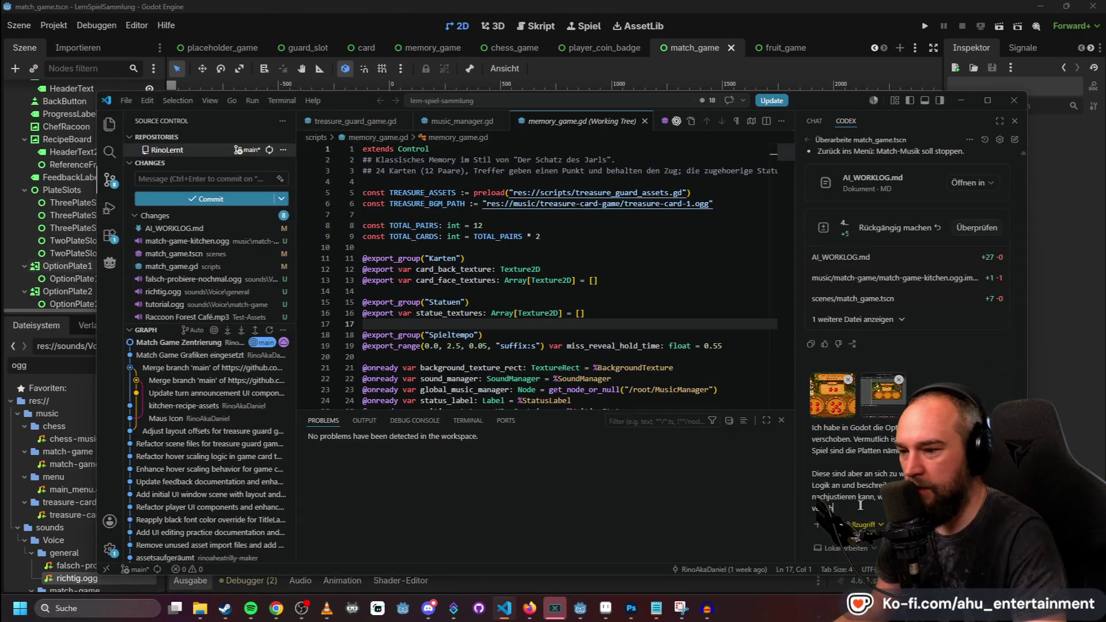
{"action": "type", "text": "iuebenb"}
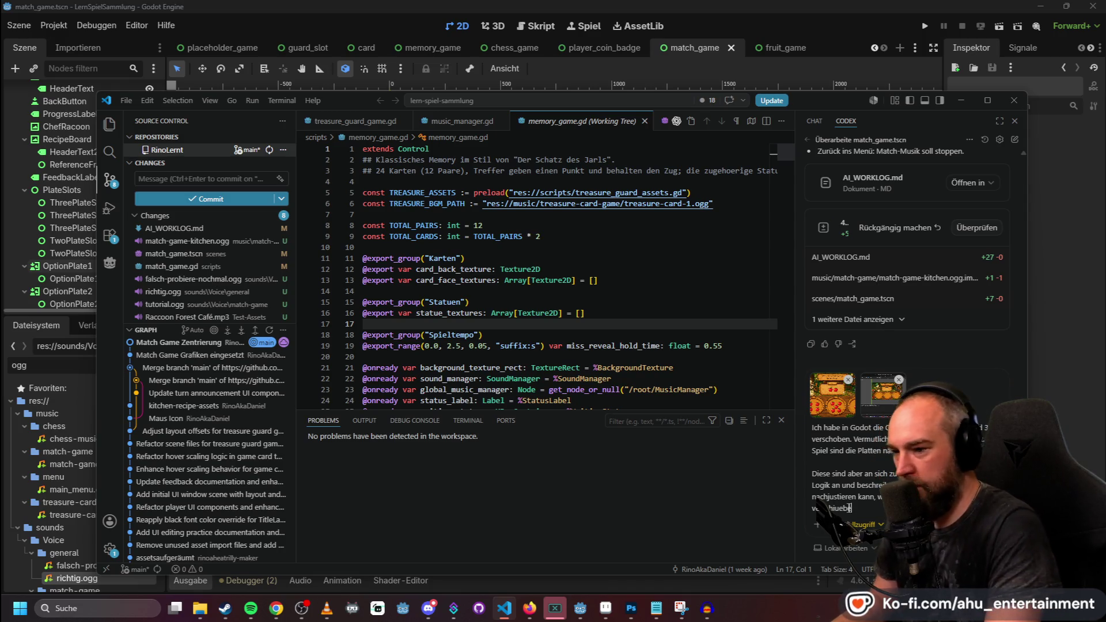
{"action": "key", "text": "BackSpace"}
{"action": "key", "text": "BackSpace"}
{"action": "key", "text": "BackSpace"}
{"action": "type", "text": "hieben"}
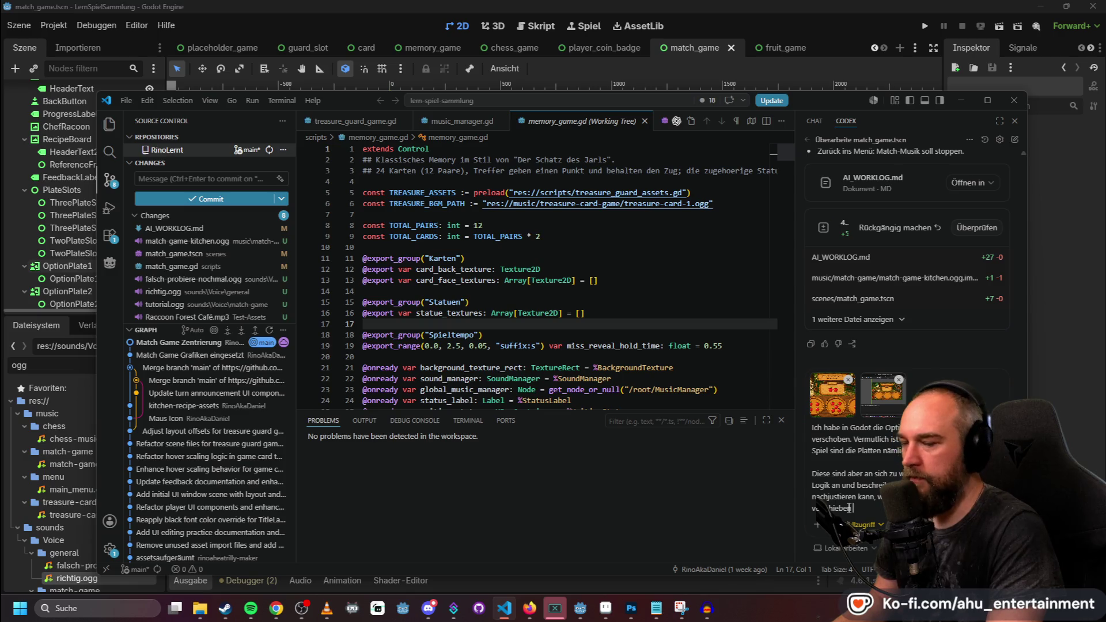
{"action": "type", "text": "funktionie"}
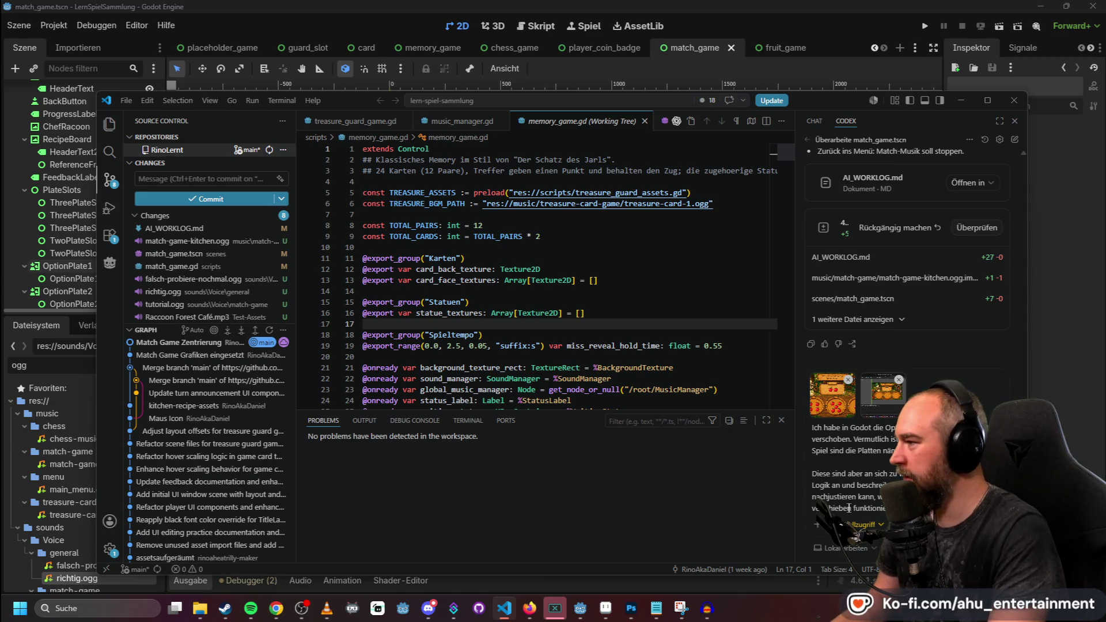
{"action": "type", "text": "rt und"}
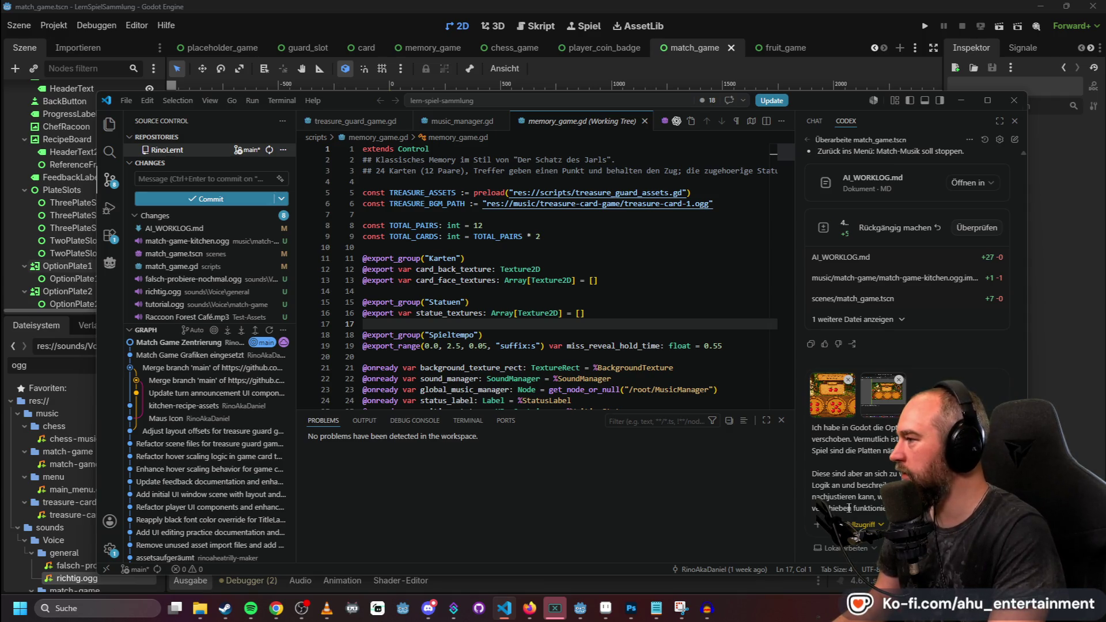
{"action": "type", "text": "Plate"}
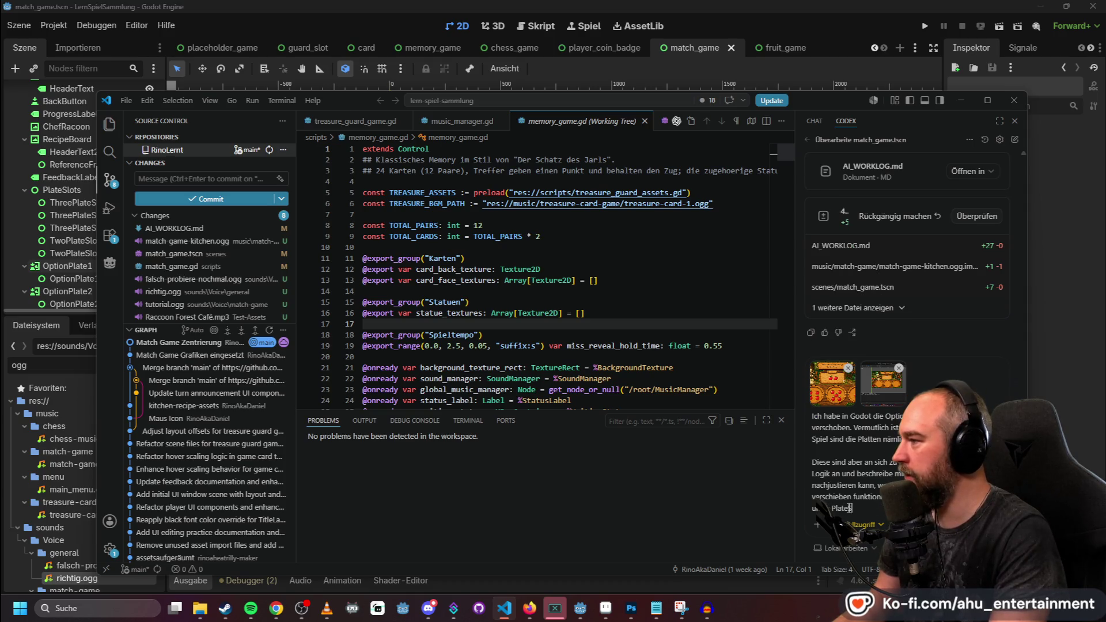
{"action": "type", "text": "Slots versc"}
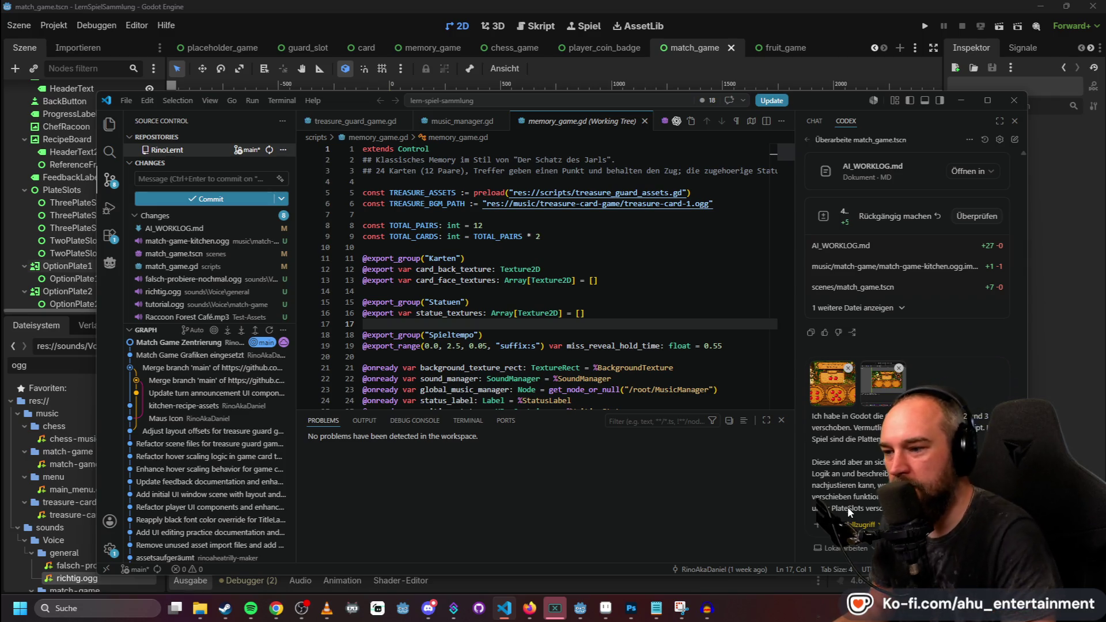
{"action": "key", "text": "Return"}
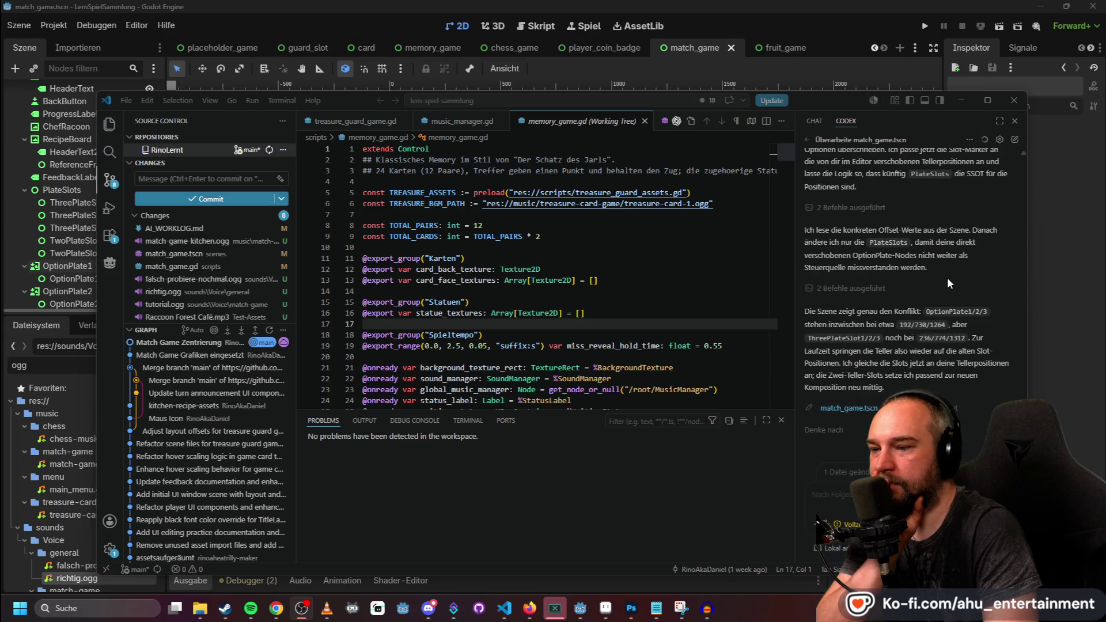
Open the diff of Codex's match_game.tscn edits (+18 −17) moving the slot markers.
{"action": "left_click", "coordinate": [861, 476]}
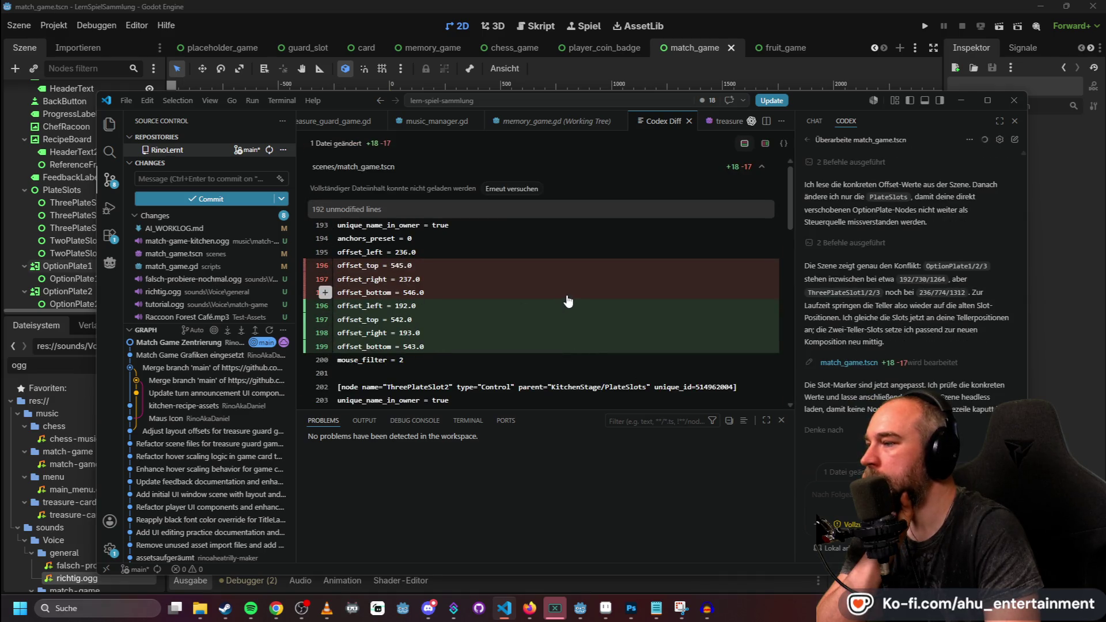
Scroll through the changed slot offsets such as TwoPlateSlot2 at 998/542, then reload match_game in Godot.
{"action": "scroll", "coordinate": [568, 301], "scroll_direction": "down", "scroll_amount": 2}
{"action": "scroll", "coordinate": [568, 309], "scroll_direction": "down", "scroll_amount": 10}
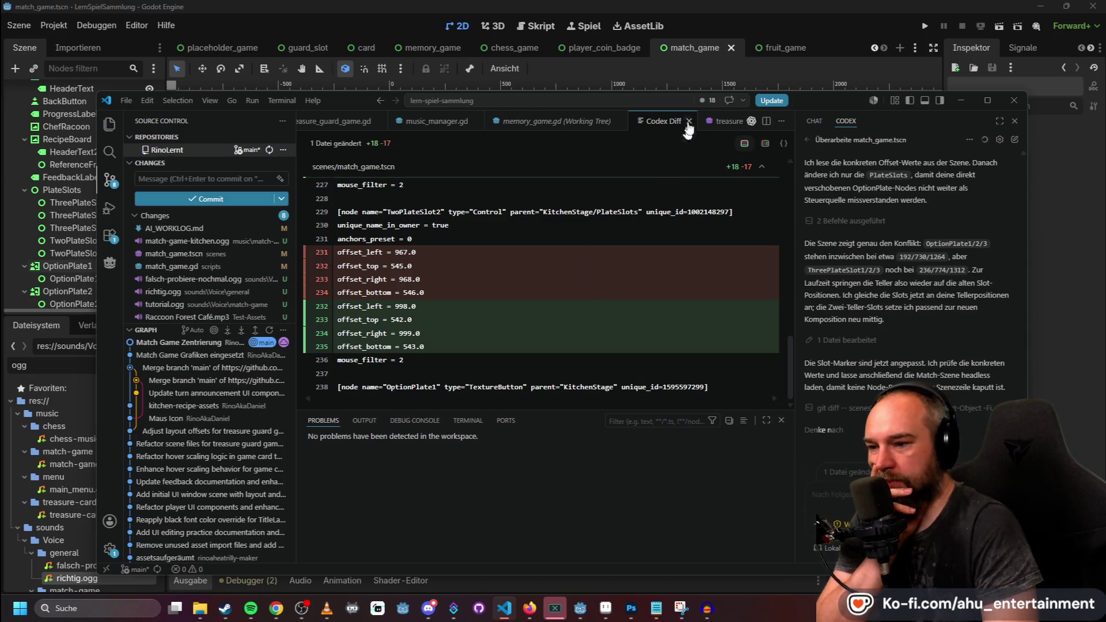
{"action": "left_click", "coordinate": [779, 25]}
{"action": "left_click", "coordinate": [590, 388]}
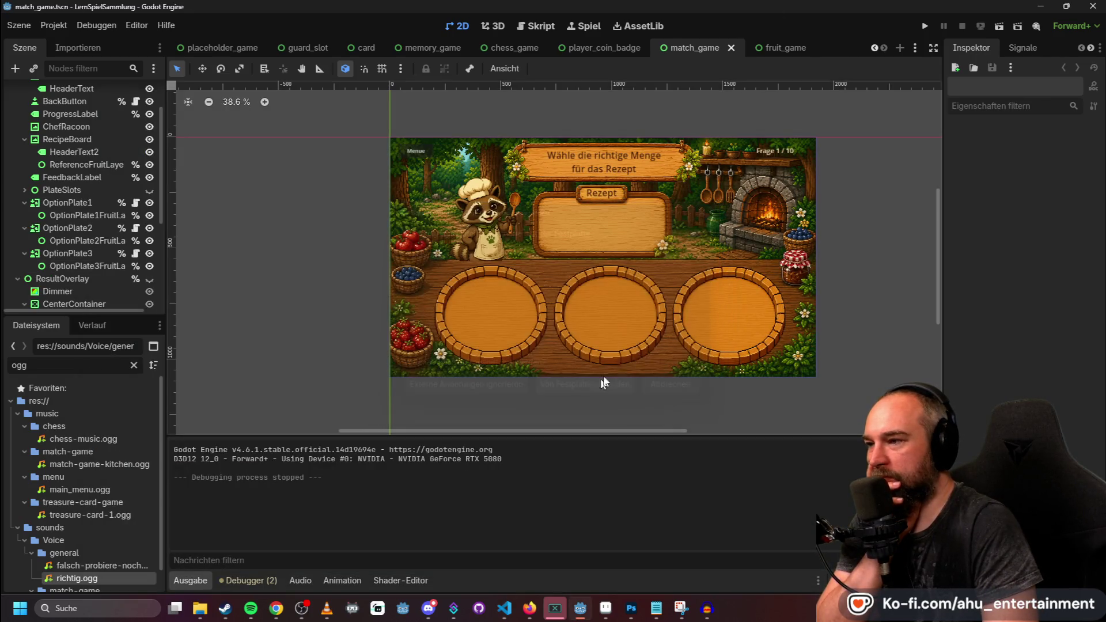
Play Finde das gleiche choosing four watermelons, two pears and one orange, then quit the game.
{"action": "left_click", "coordinate": [925, 26]}
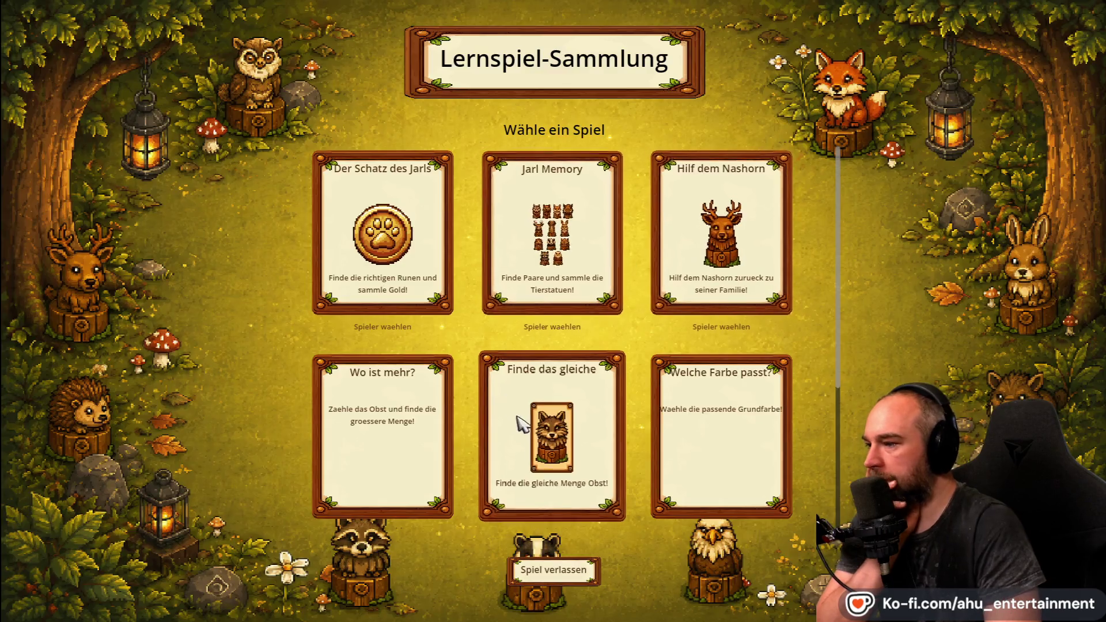
{"action": "left_click", "coordinate": [550, 414]}
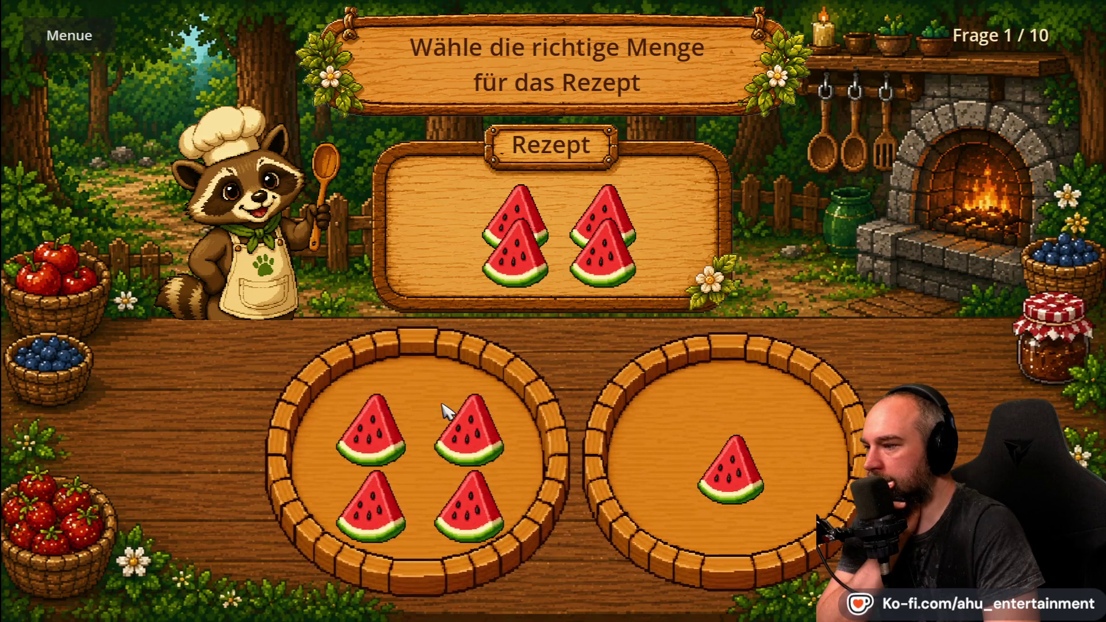
{"action": "left_click", "coordinate": [507, 389]}
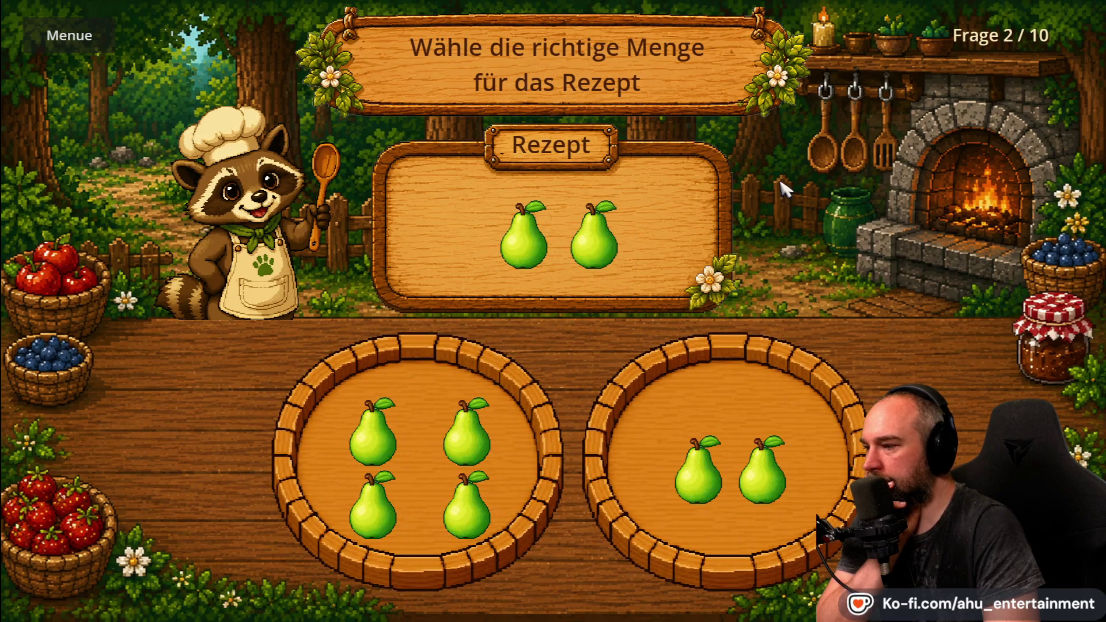
{"action": "left_click", "coordinate": [758, 341]}
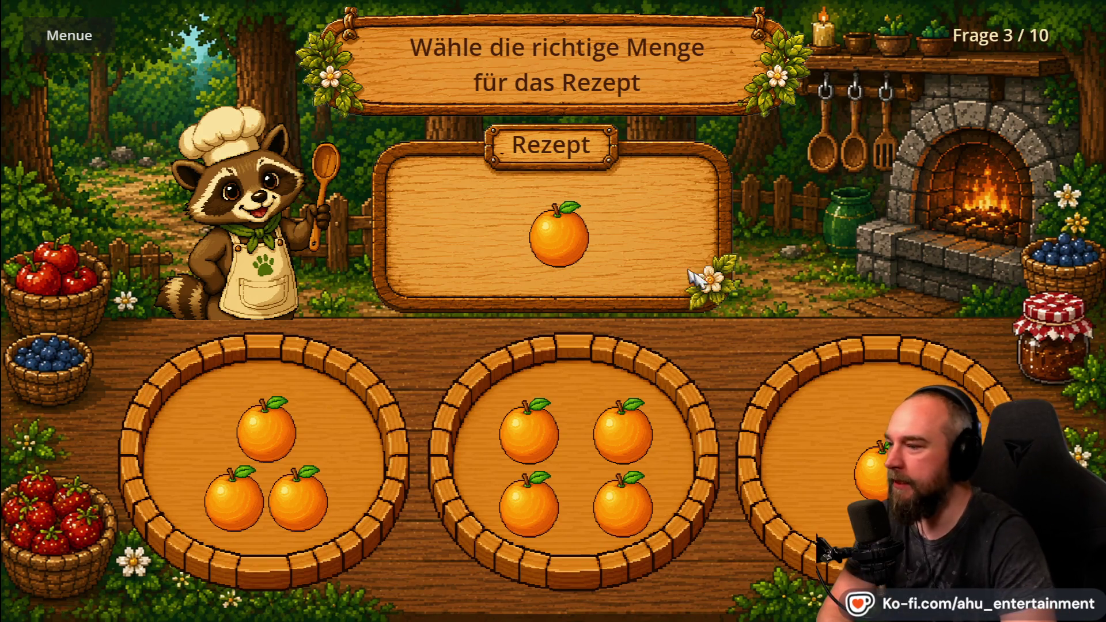
{"action": "left_click", "coordinate": [847, 421]}
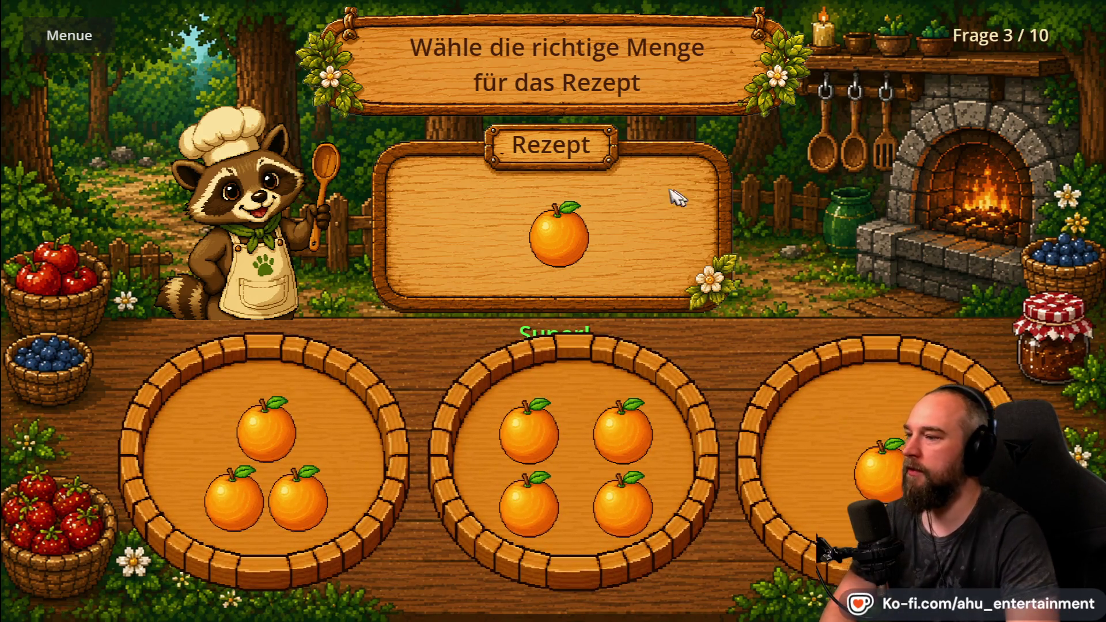
{"action": "left_click", "coordinate": [96, 38]}
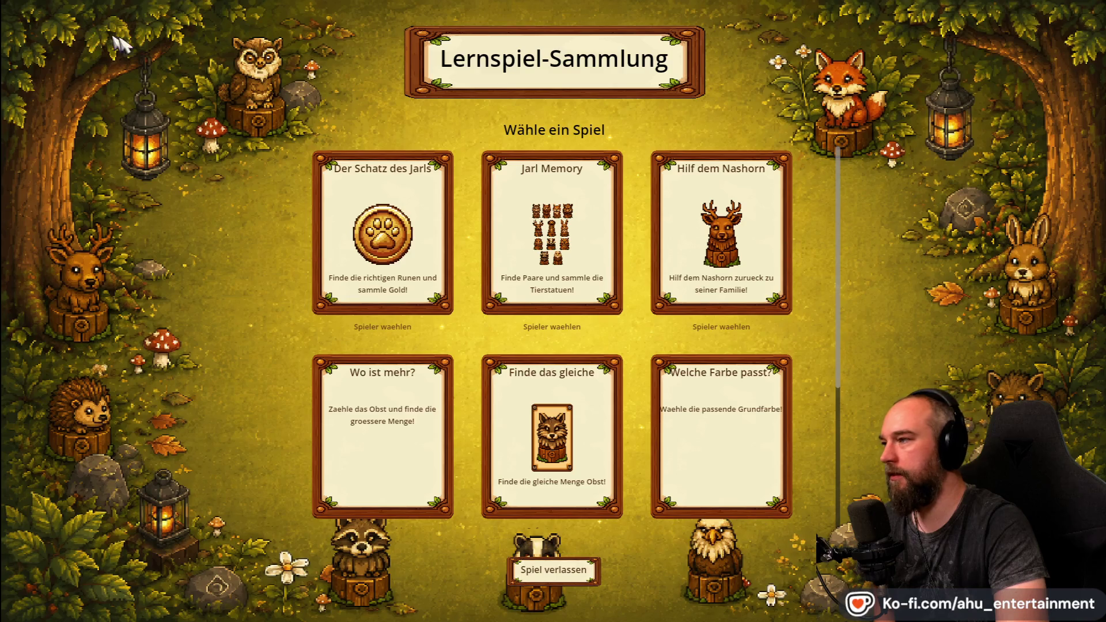
{"action": "left_click", "coordinate": [553, 570]}
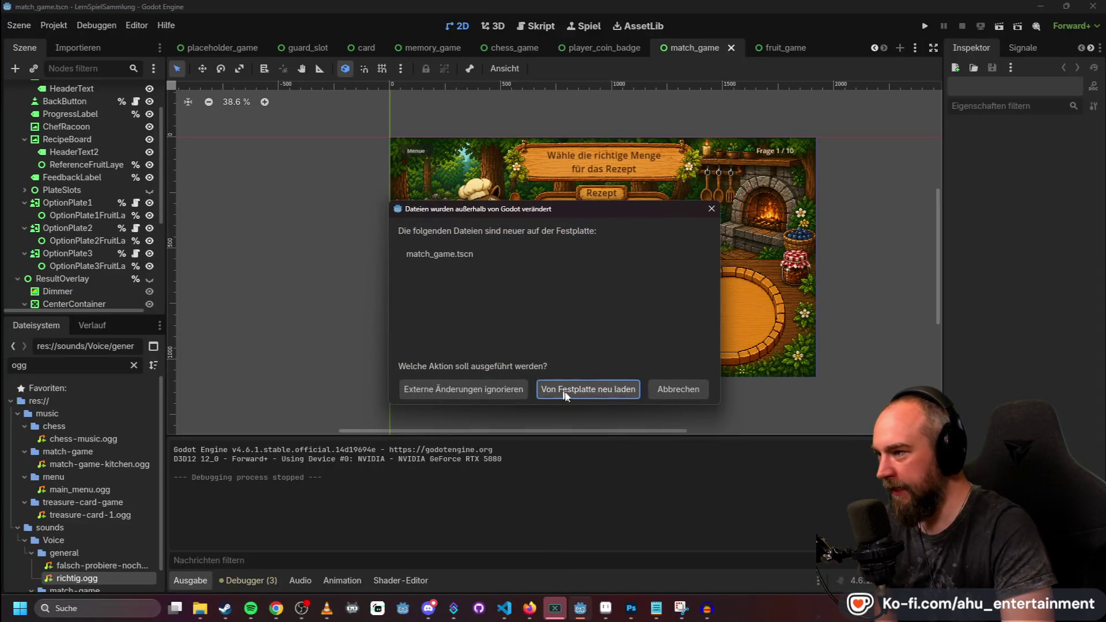
Reload the scene from disk, then commit 'Sound und Musik Match Game und Mini Anpassungen' and sync it.
{"action": "left_click", "coordinate": [564, 395]}
{"action": "key", "text": "alt+Tab"}
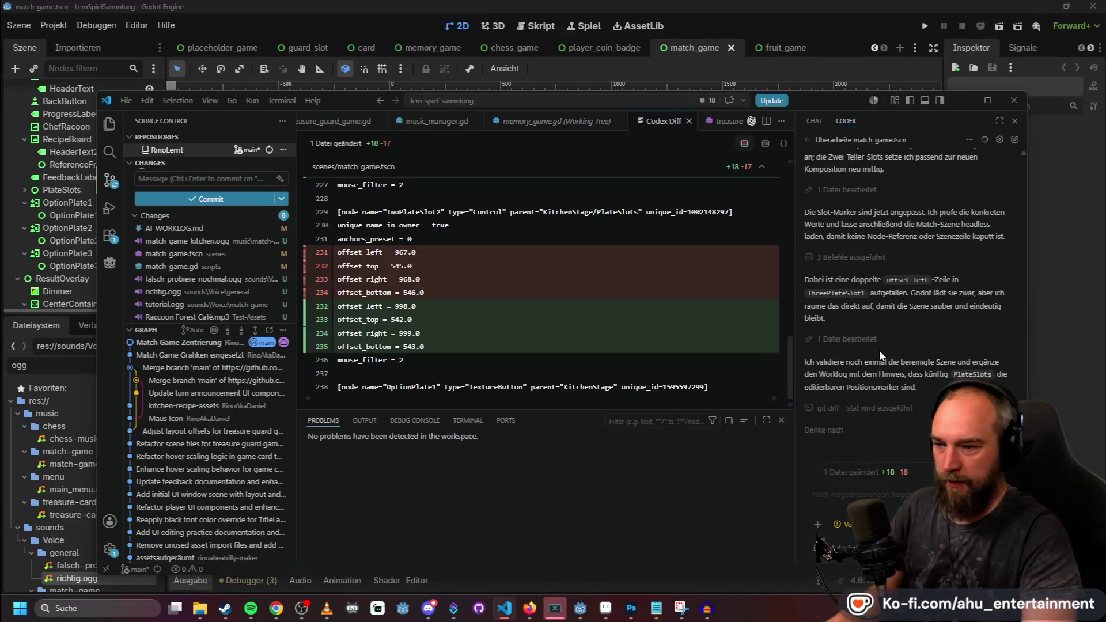
{"action": "left_click", "coordinate": [183, 178]}
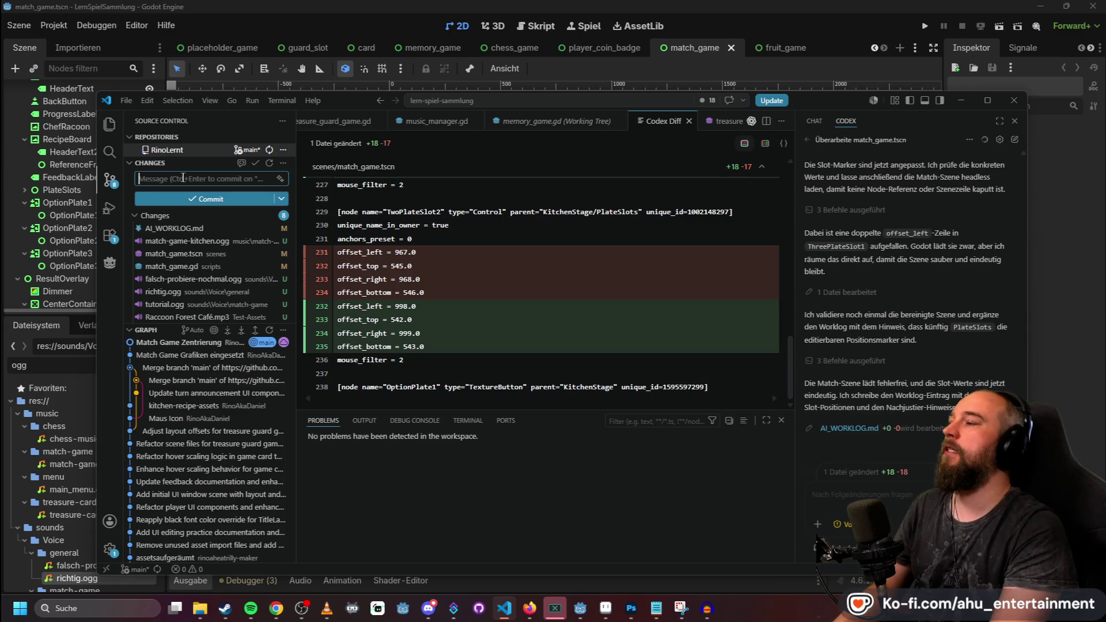
{"action": "type", "text": "Bes"}
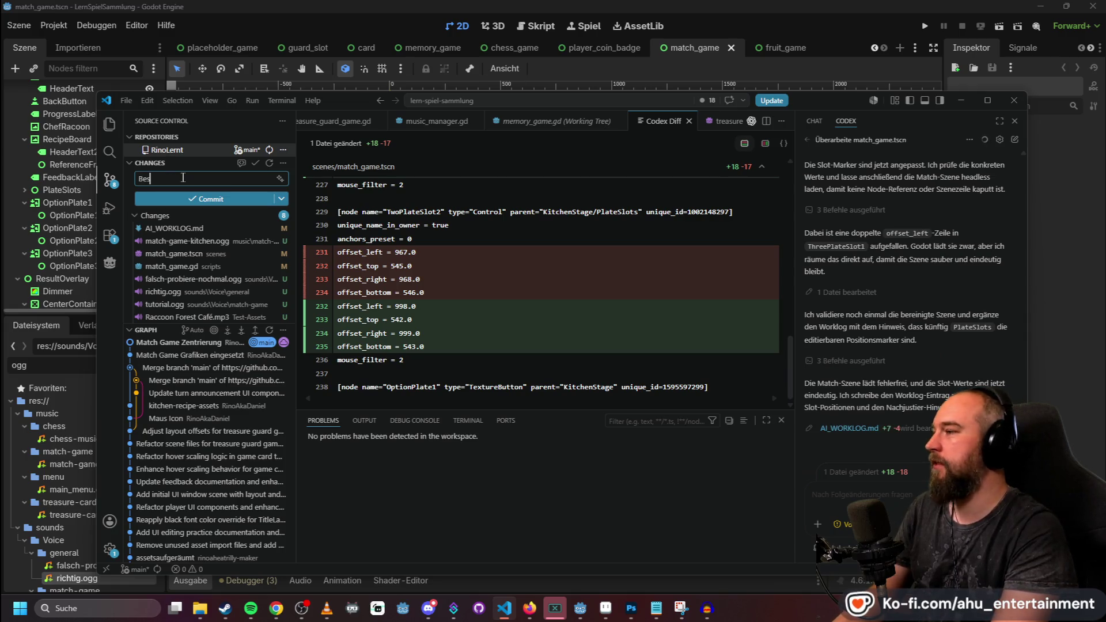
{"action": "key", "text": "BackSpace"}
{"action": "key", "text": "BackSpace"}
{"action": "key", "text": "BackSpace"}
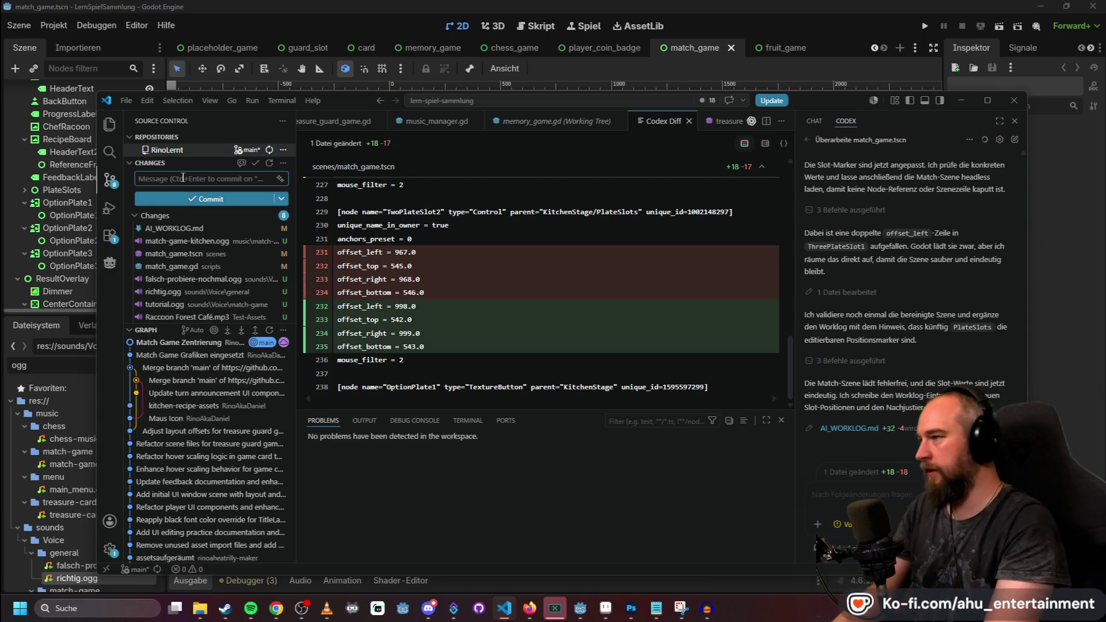
{"action": "type", "text": "sik Match Game"}
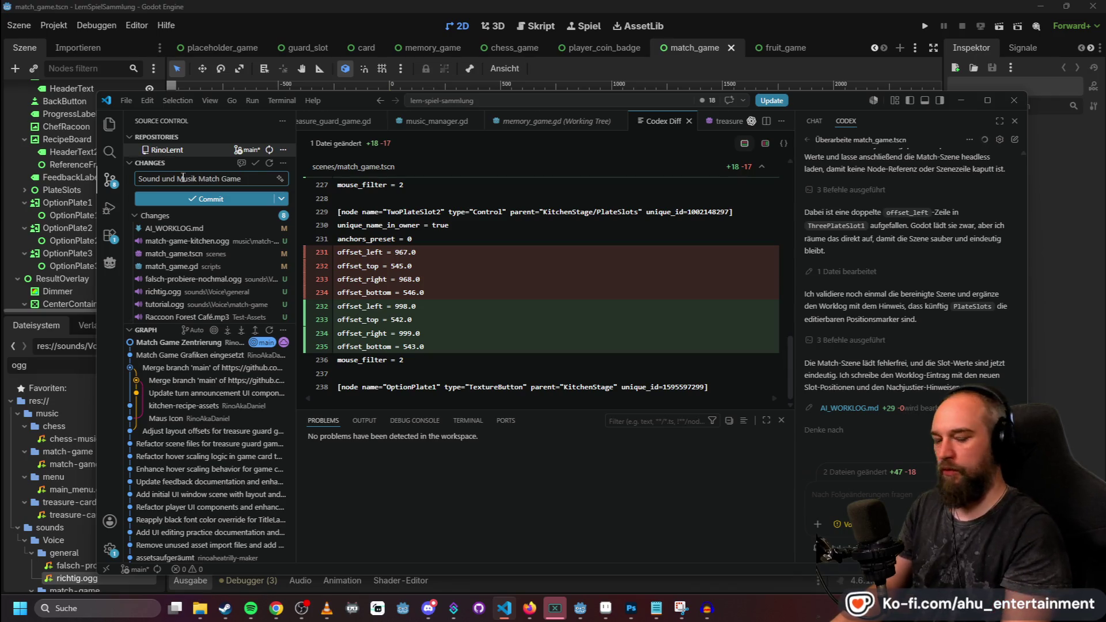
{"action": "type", "text": " + Mini Anpassungen"}
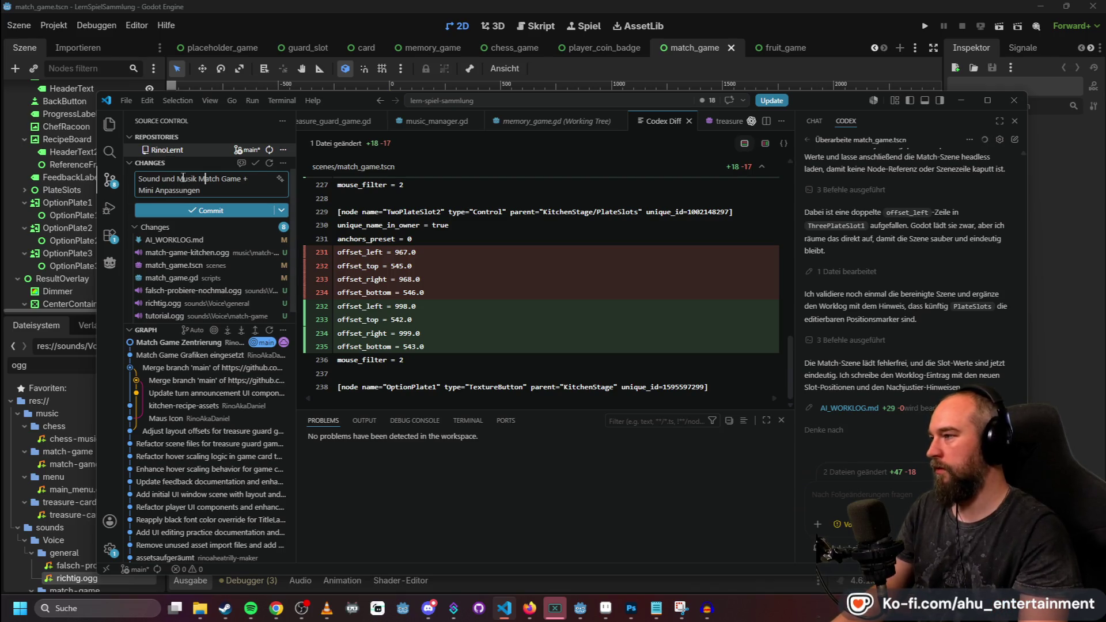
{"action": "key", "text": "BackSpace"}
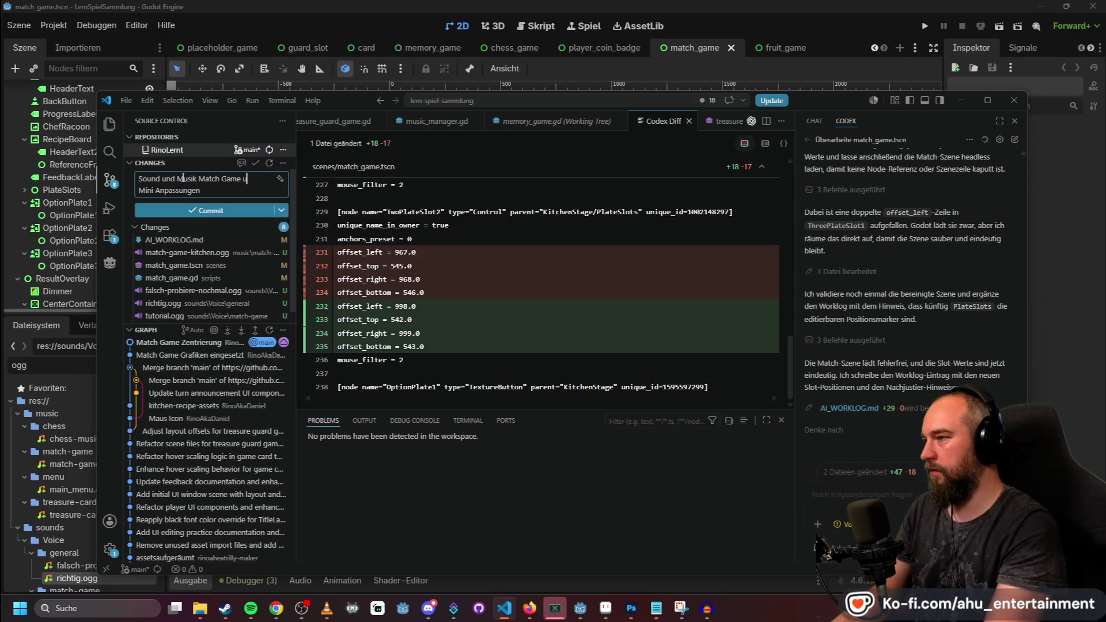
{"action": "type", "text": "nd"}
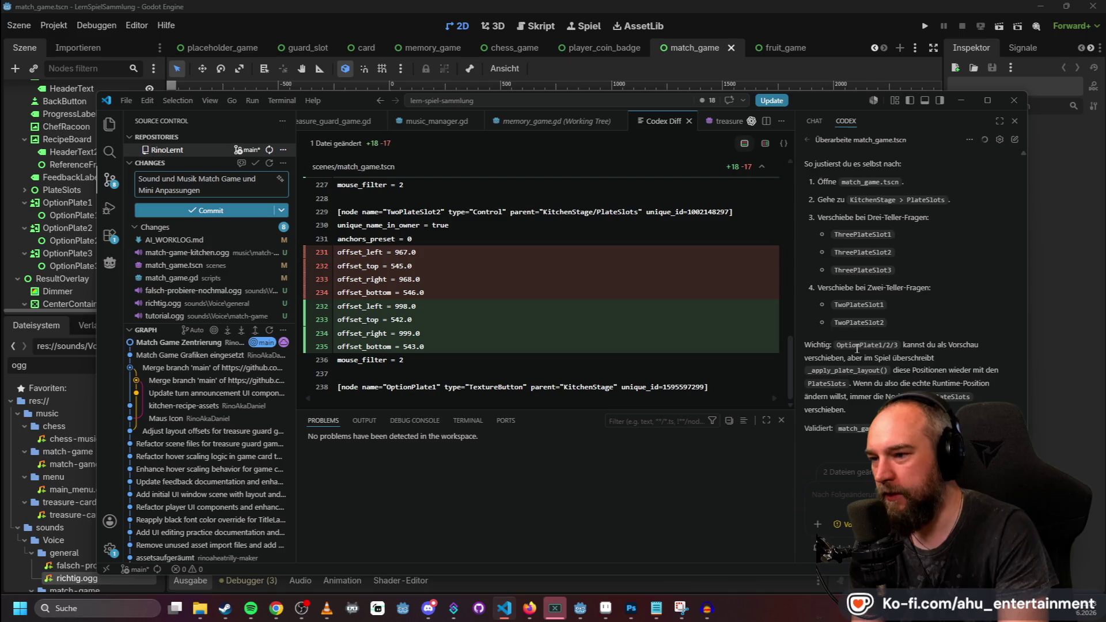
{"action": "left_click", "coordinate": [229, 211]}
{"action": "left_click", "coordinate": [221, 200]}
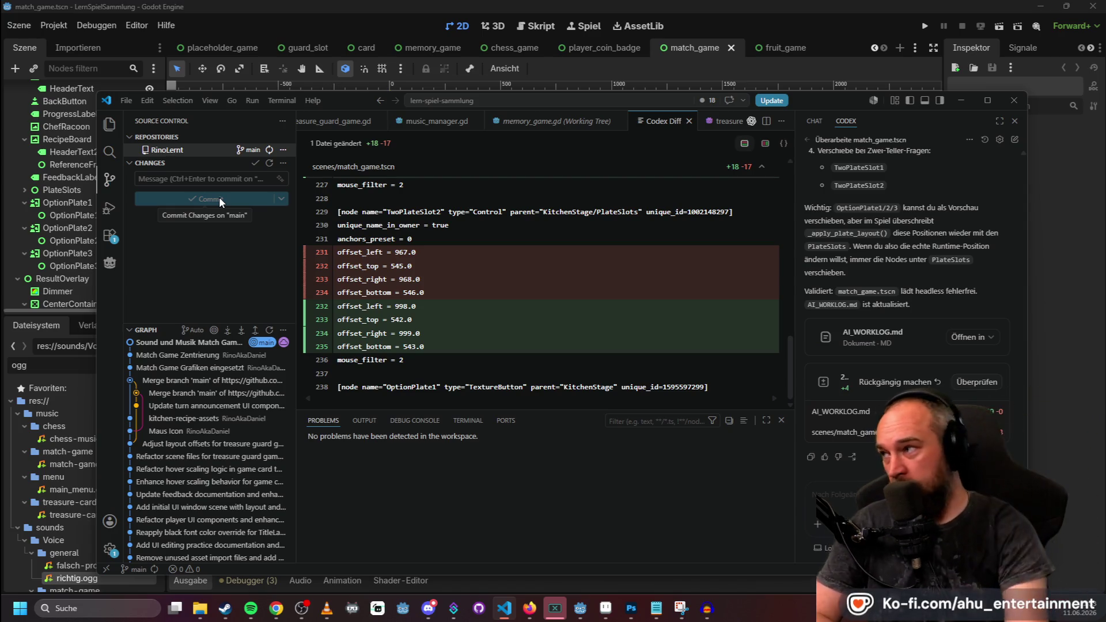
Open and dismiss the repository's More Actions menu in Source Control a few times.
{"action": "left_click", "coordinate": [284, 150]}
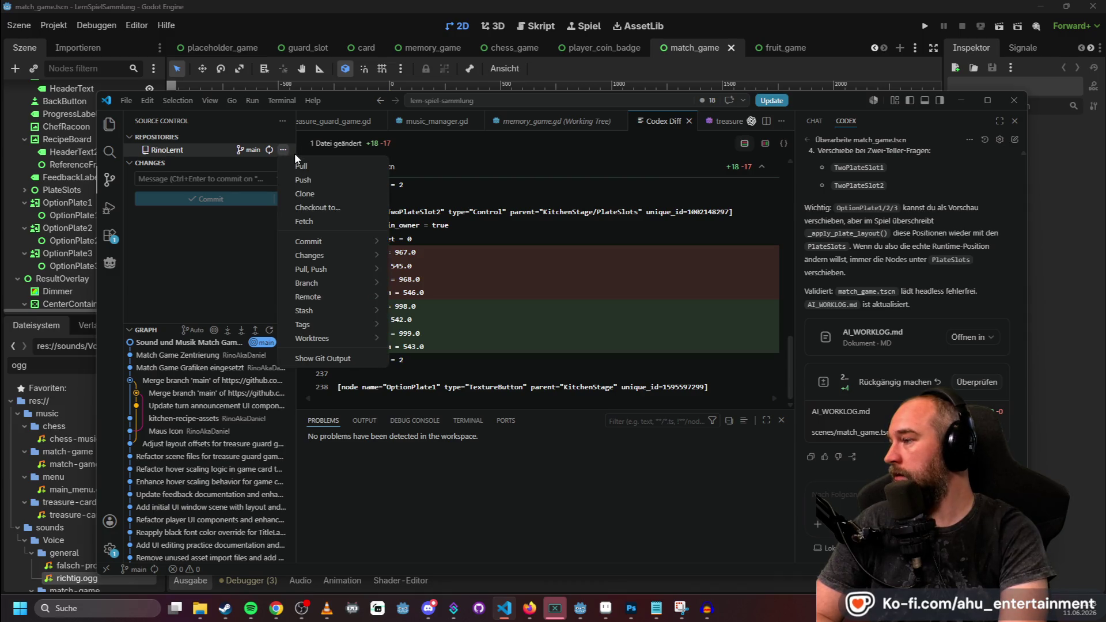
{"action": "key", "text": "Escape"}
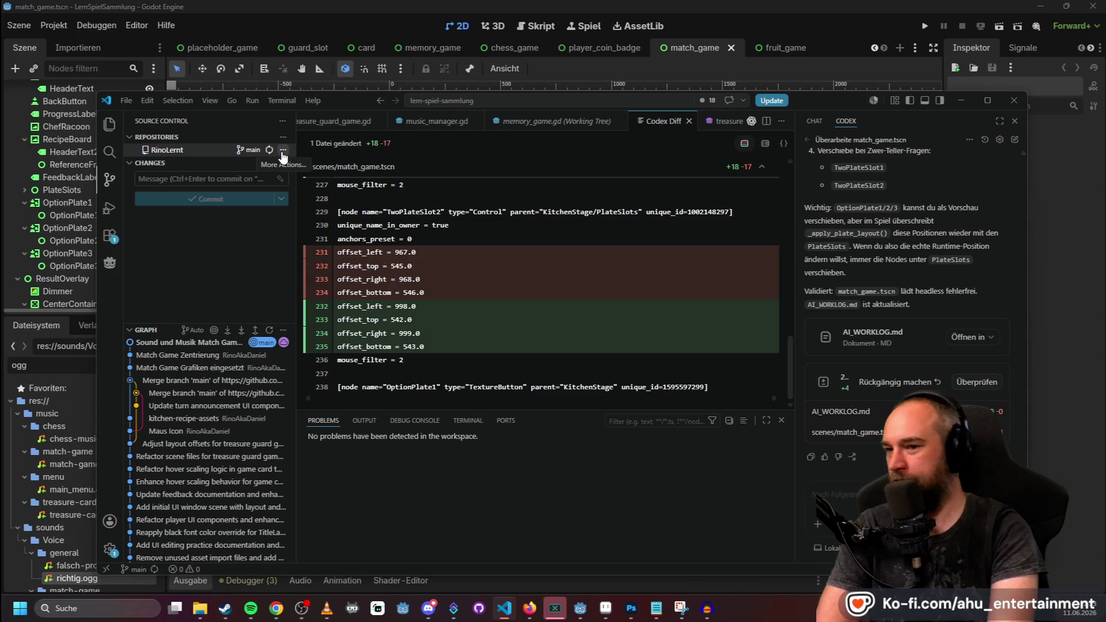
{"action": "left_click", "coordinate": [283, 151]}
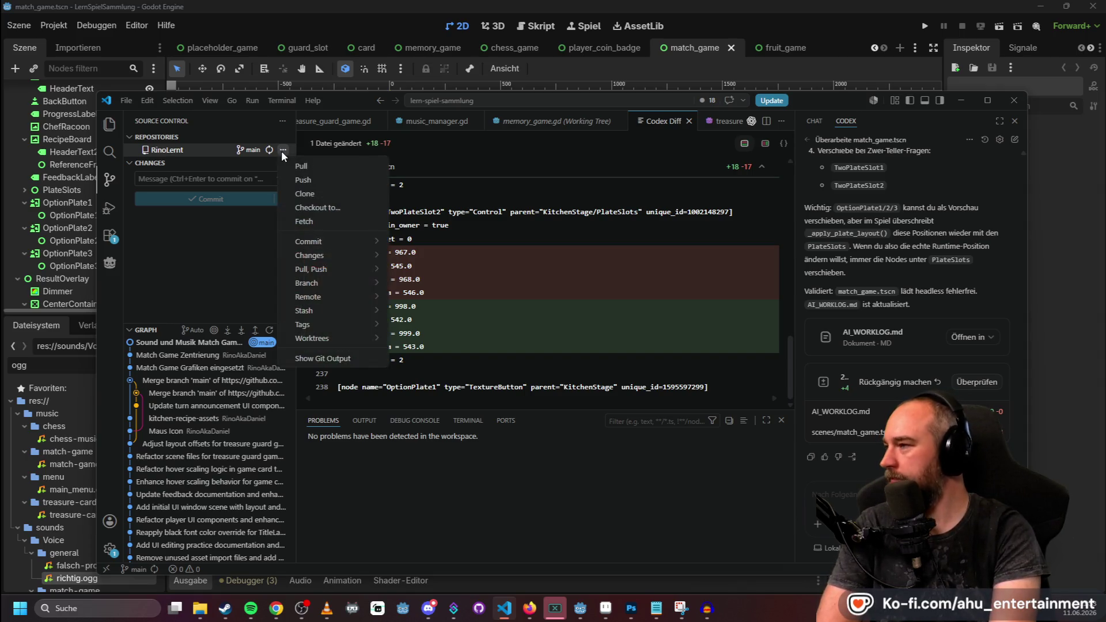
{"action": "key", "text": "Escape"}
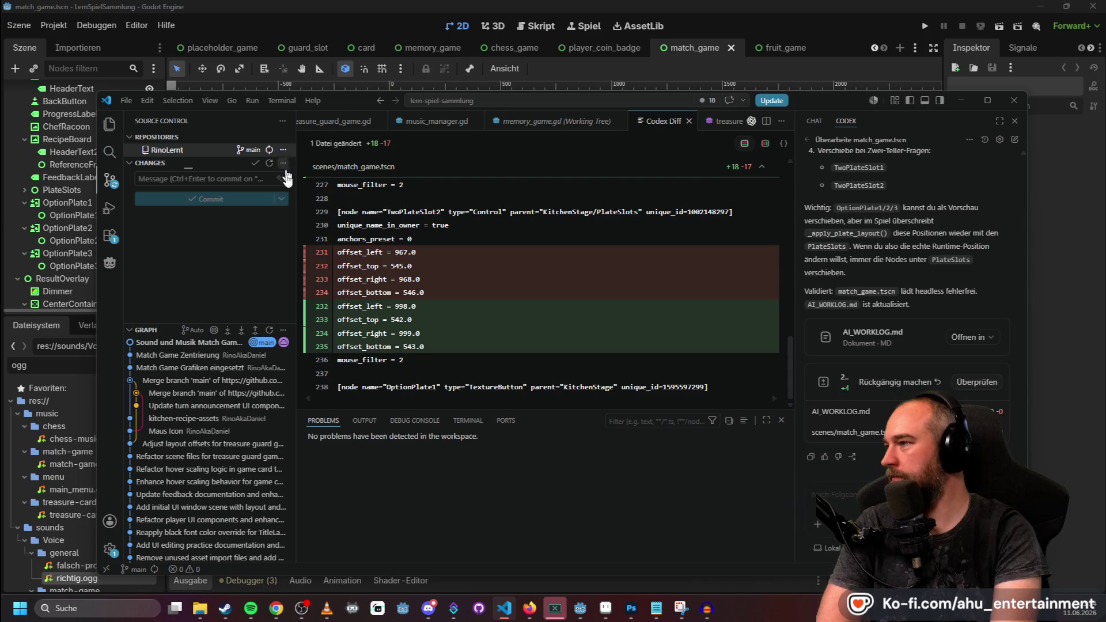
{"action": "left_click", "coordinate": [282, 150]}
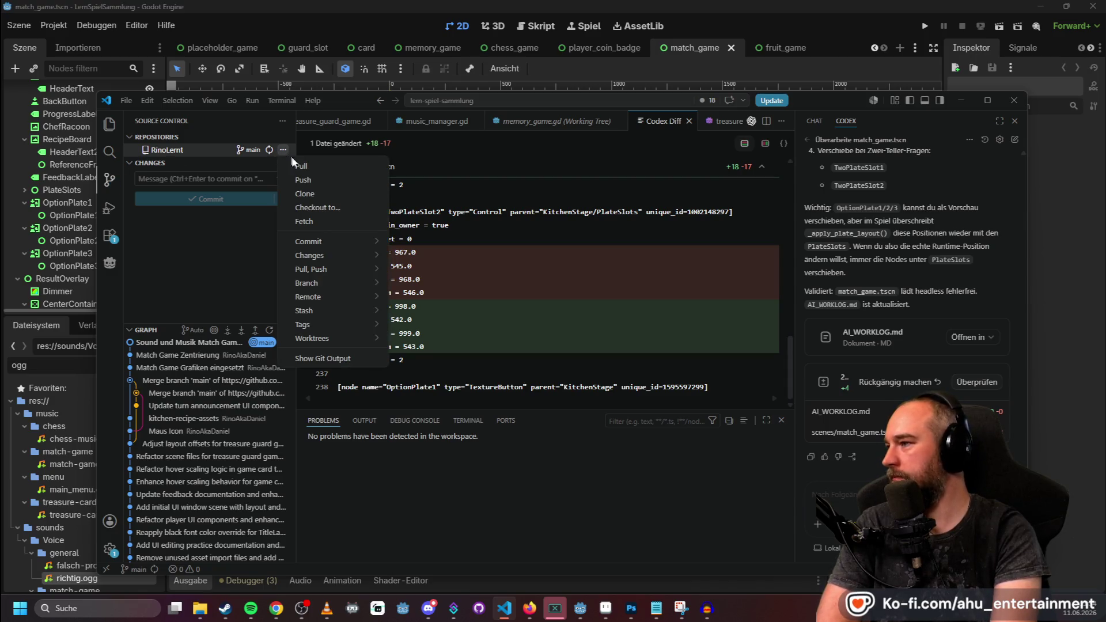
{"action": "key", "text": "Escape"}
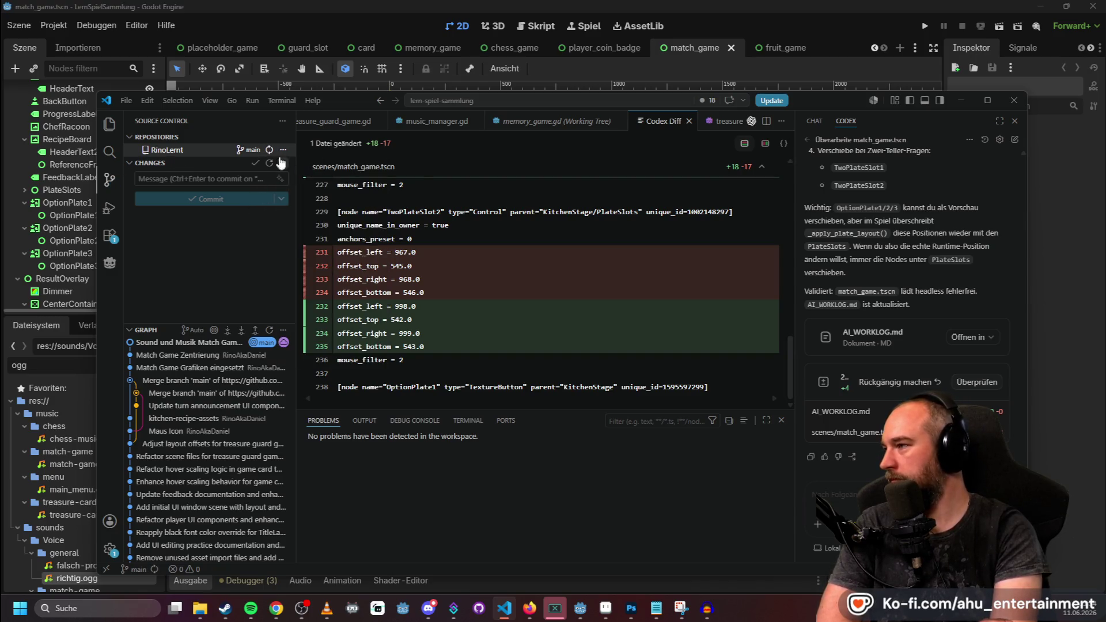
Pull the latest changes from the remote via the repository's More Actions menu.
{"action": "left_click", "coordinate": [283, 150]}
{"action": "left_click", "coordinate": [297, 166]}
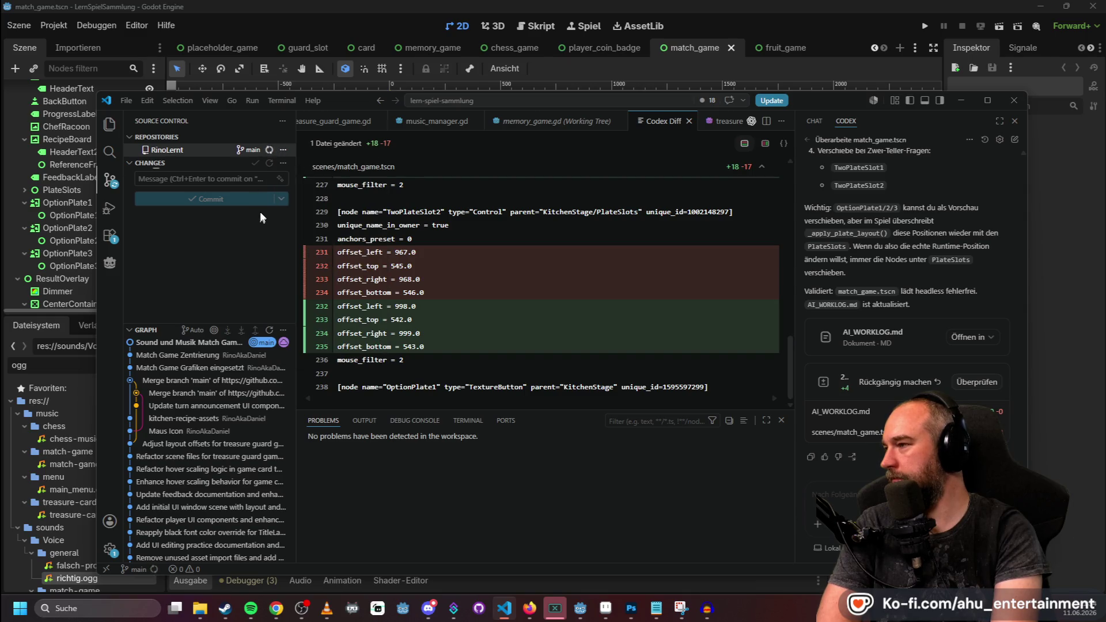
{"action": "left_click", "coordinate": [283, 151]}
{"action": "left_click", "coordinate": [292, 172]}
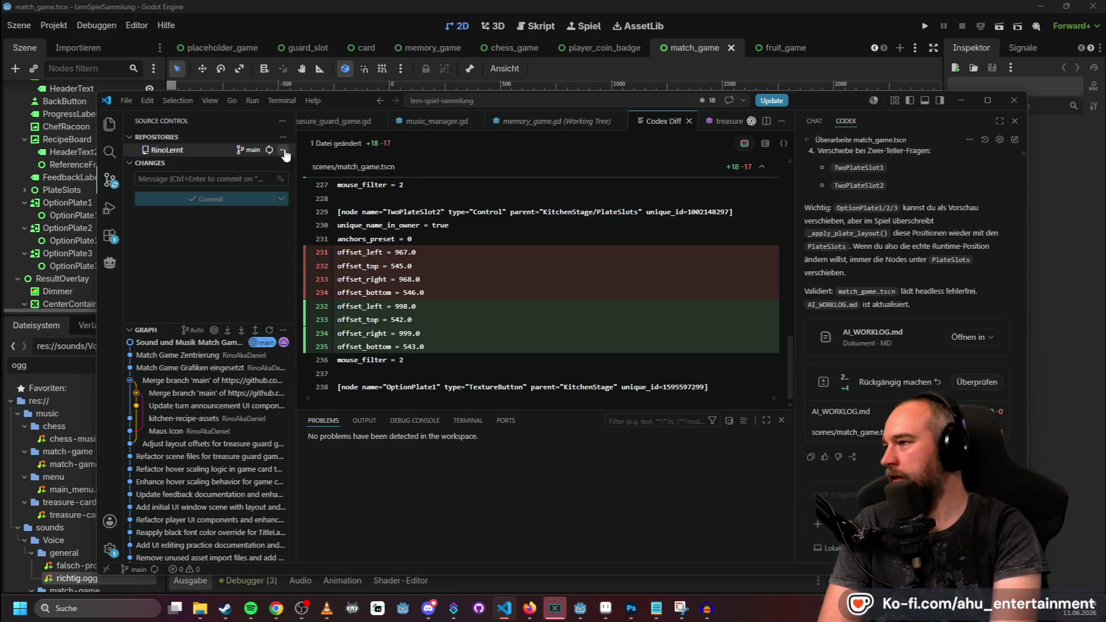
{"action": "left_click", "coordinate": [284, 151]}
{"action": "left_click", "coordinate": [302, 163]}
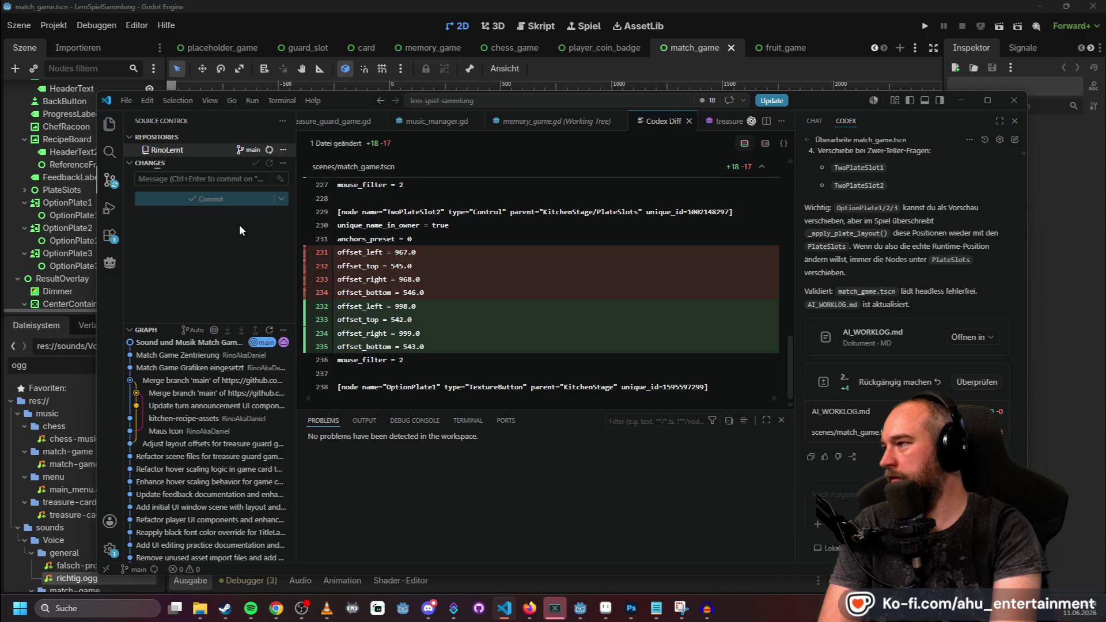
{"action": "left_click", "coordinate": [283, 151]}
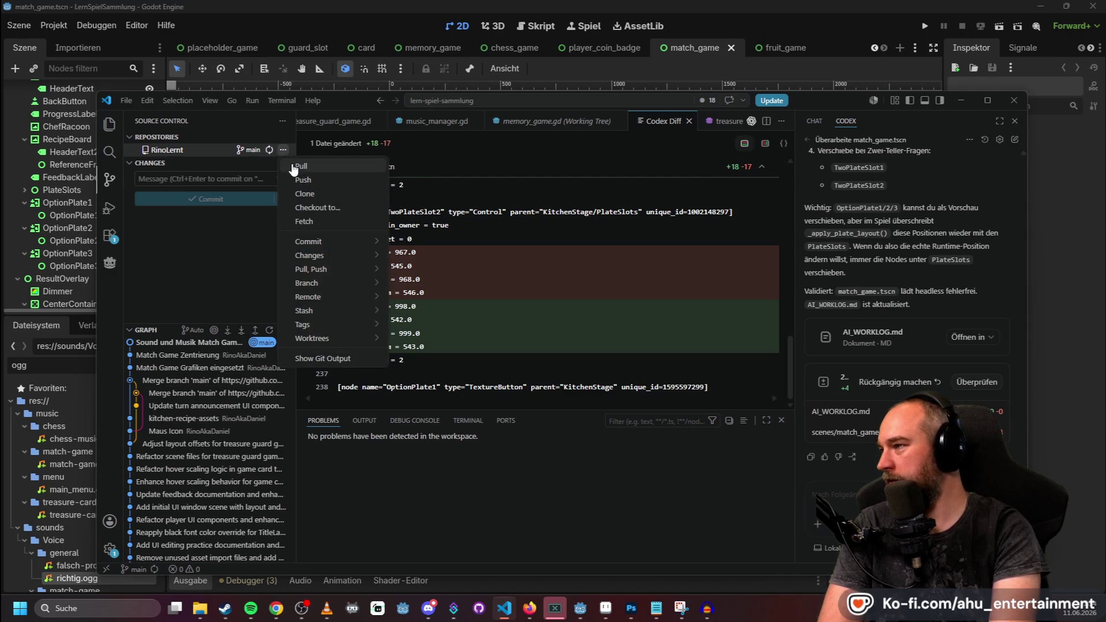
{"action": "left_click", "coordinate": [294, 167]}
{"action": "left_click", "coordinate": [283, 151]}
{"action": "left_click", "coordinate": [283, 199]}
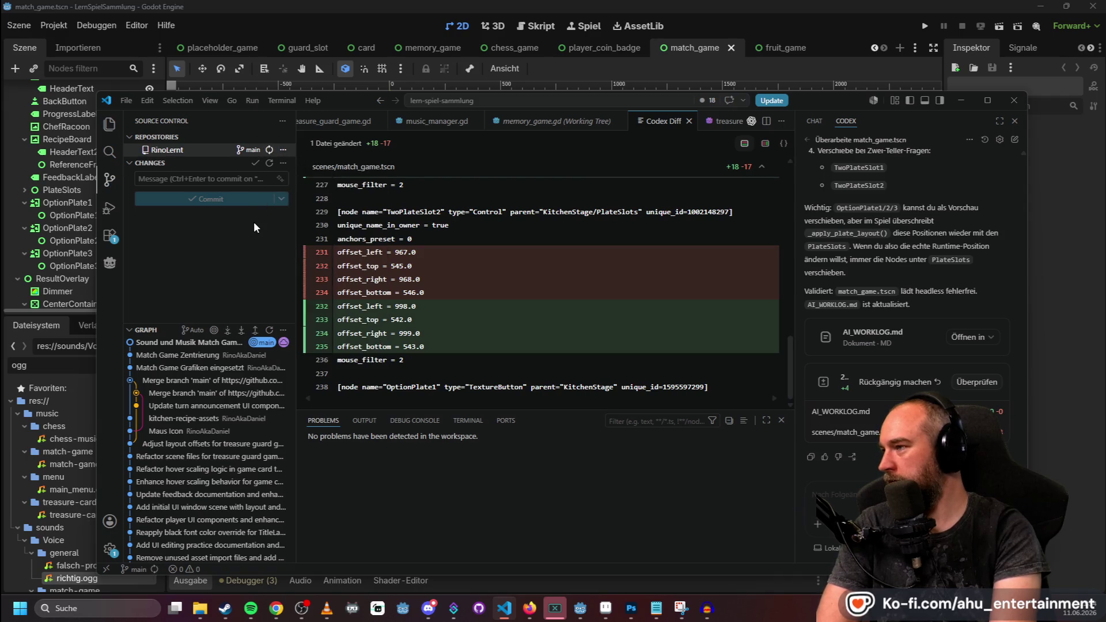
Pull from the remote several more times, then return to Godot to run the game.
{"action": "left_click", "coordinate": [283, 150]}
{"action": "left_click", "coordinate": [291, 182]}
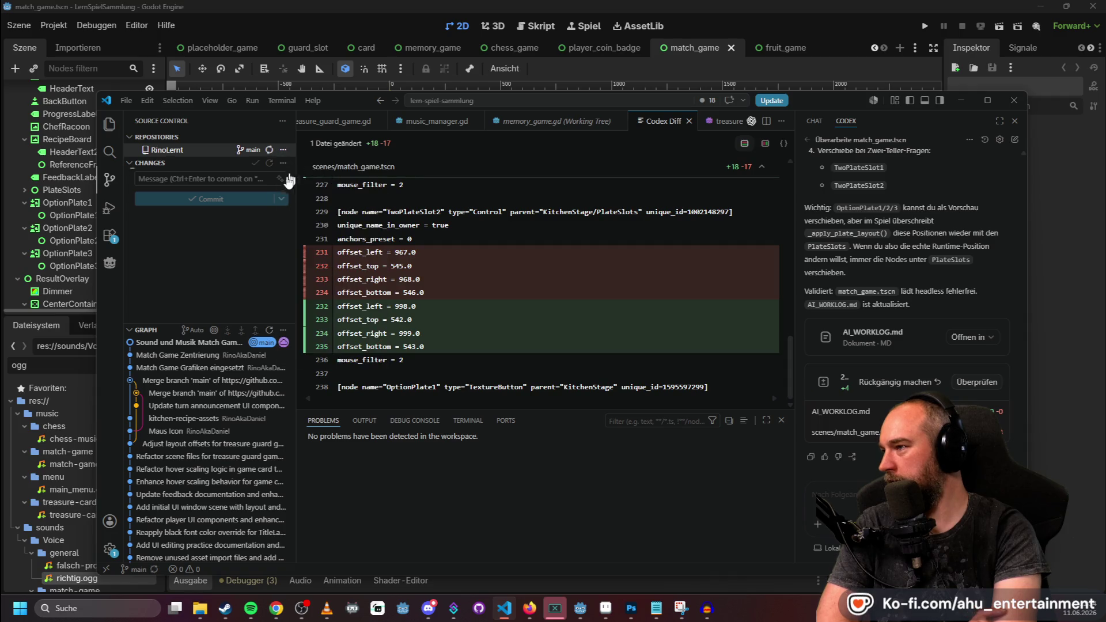
{"action": "left_click", "coordinate": [283, 149]}
{"action": "left_click", "coordinate": [279, 175]}
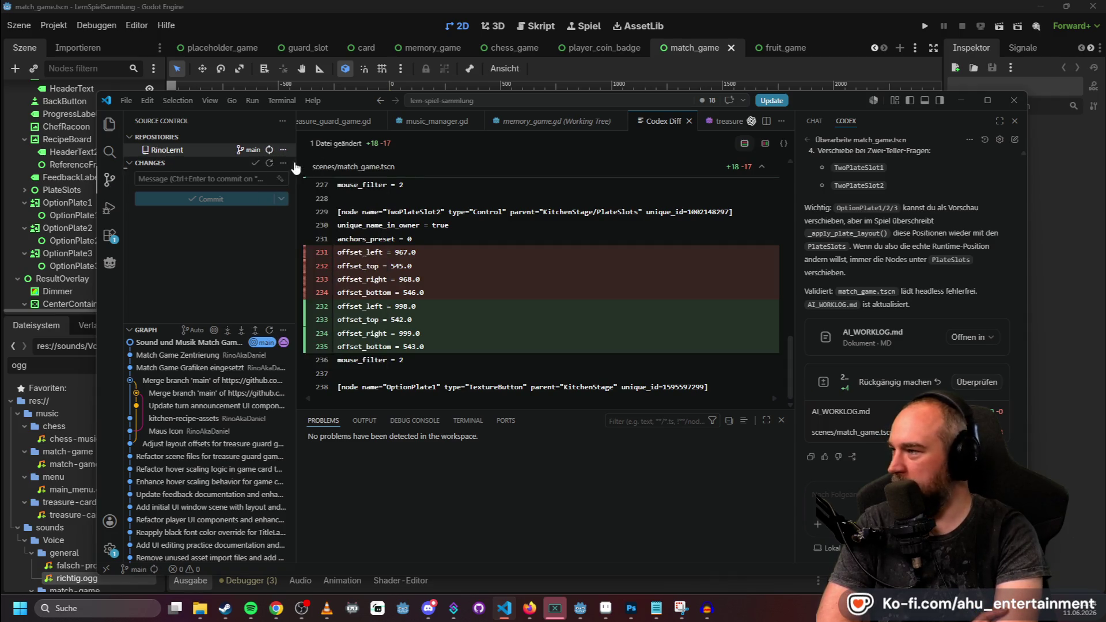
{"action": "left_click", "coordinate": [283, 150]}
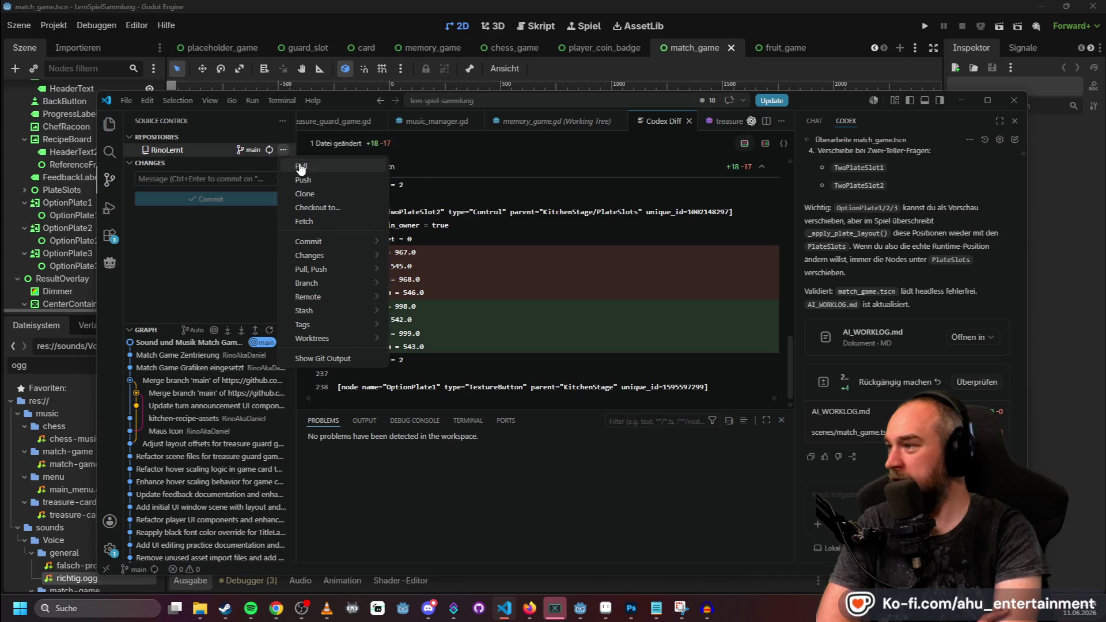
{"action": "left_click", "coordinate": [297, 164]}
{"action": "left_click", "coordinate": [283, 150]}
{"action": "left_click", "coordinate": [287, 170]}
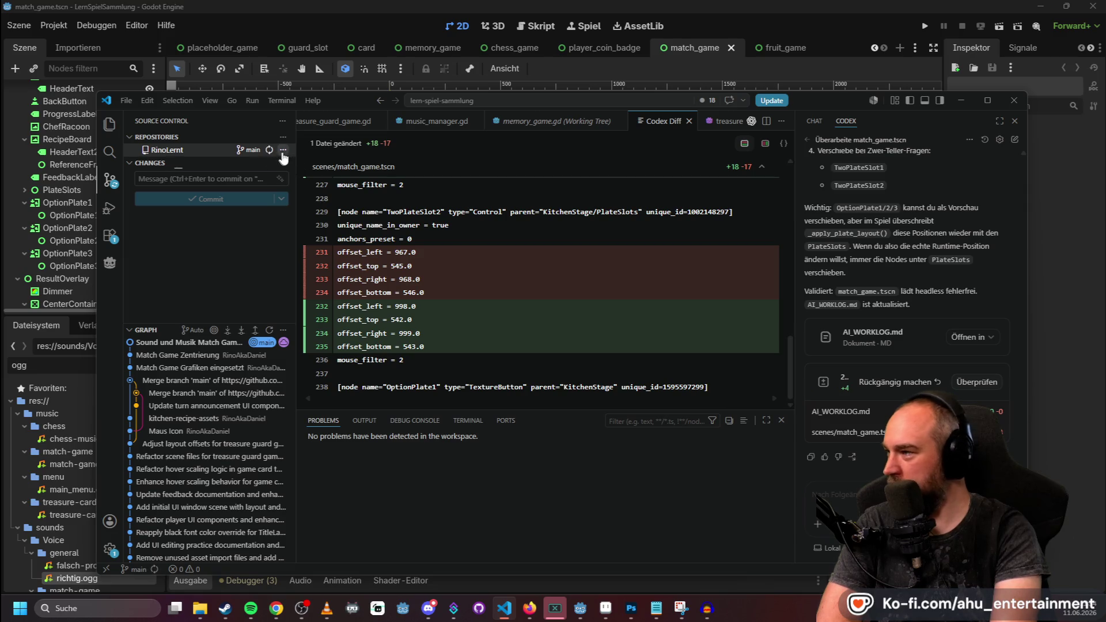
{"action": "left_click", "coordinate": [283, 150]}
{"action": "left_click", "coordinate": [245, 219]}
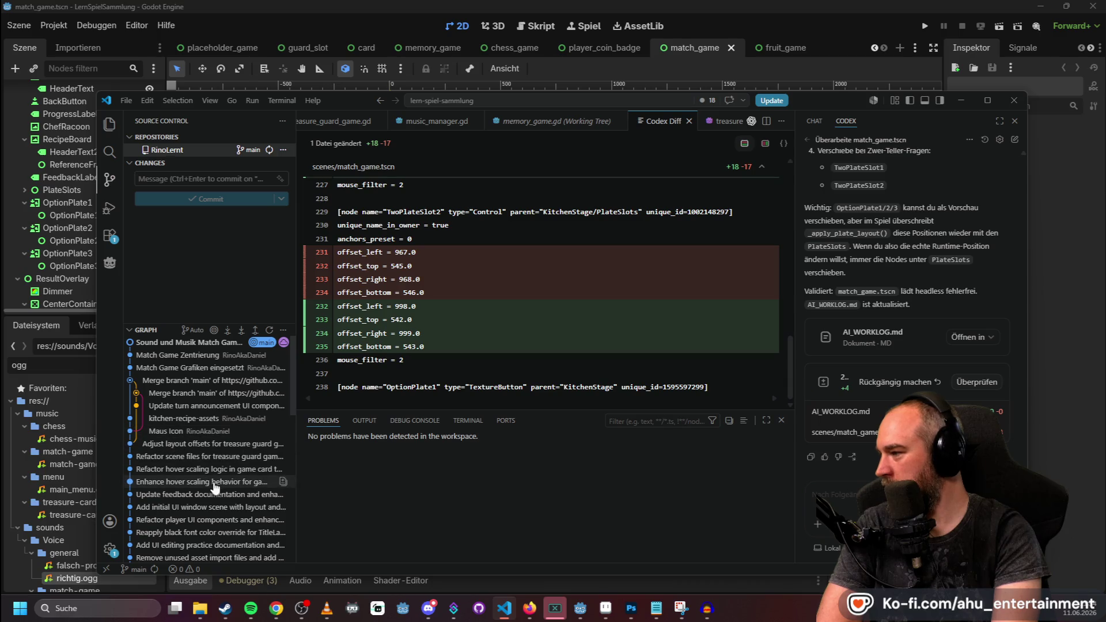
{"action": "left_click", "coordinate": [922, 26]}
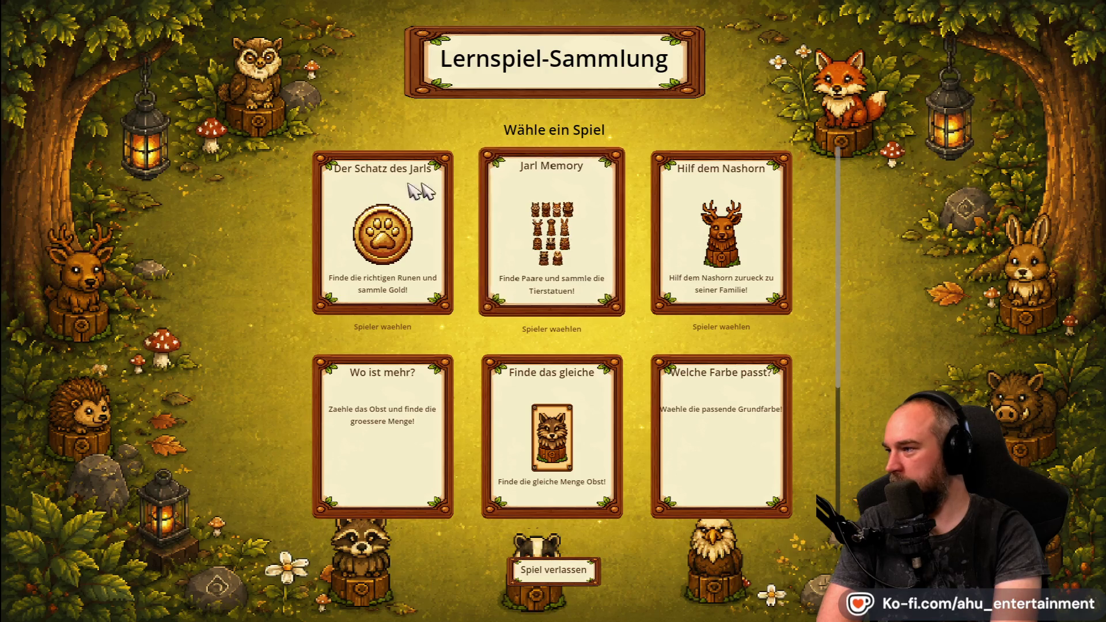
Start the first memory game with 2 Spieler and flip two cards.
{"action": "left_click", "coordinate": [386, 226]}
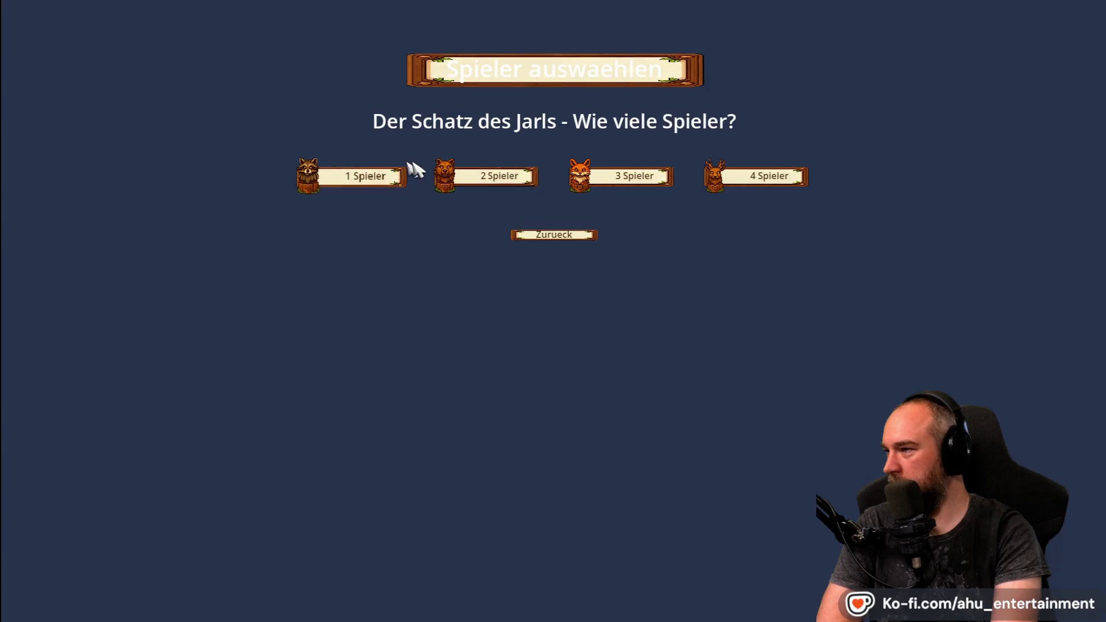
{"action": "left_click", "coordinate": [495, 176]}
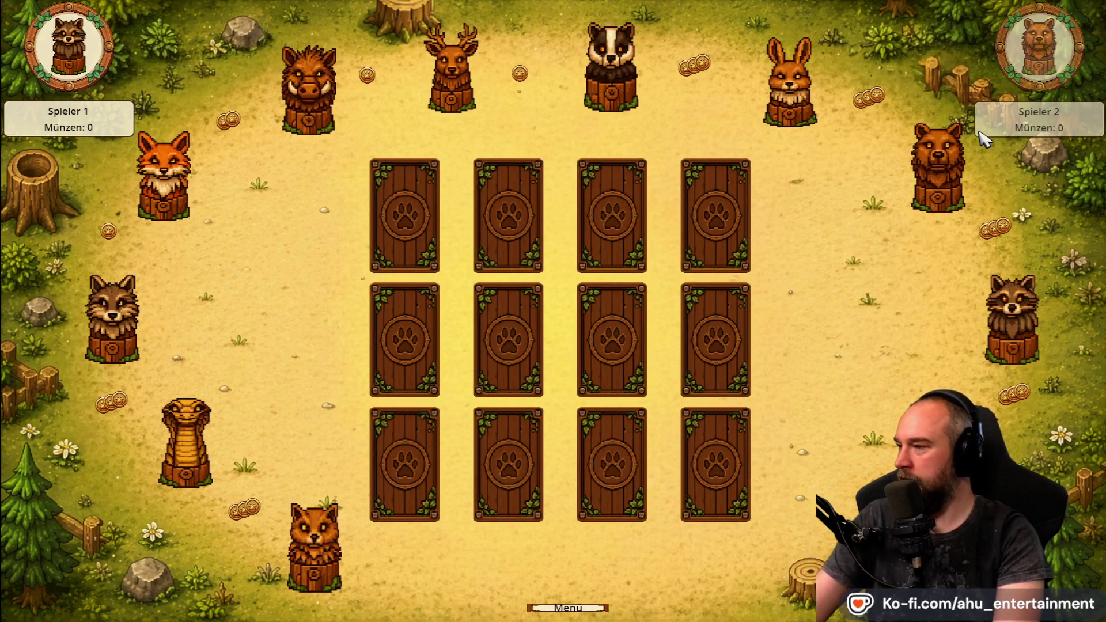
{"action": "left_click", "coordinate": [407, 233]}
{"action": "left_click", "coordinate": [511, 218]}
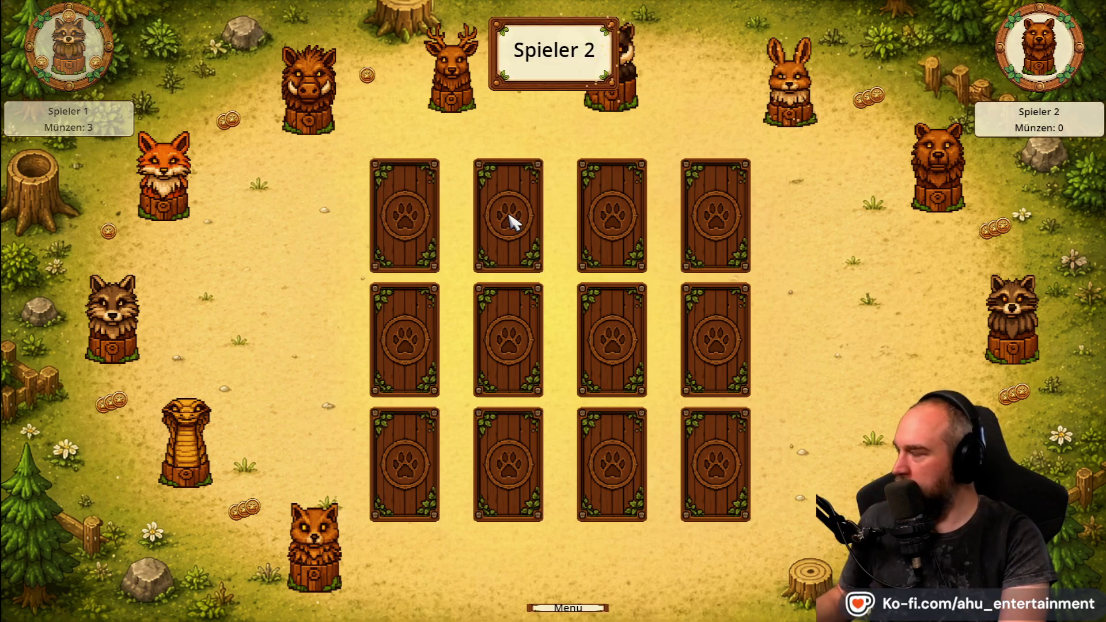
Stop the running game with F8 and bring up GitHub Desktop's commit history.
{"action": "key", "text": "F8"}
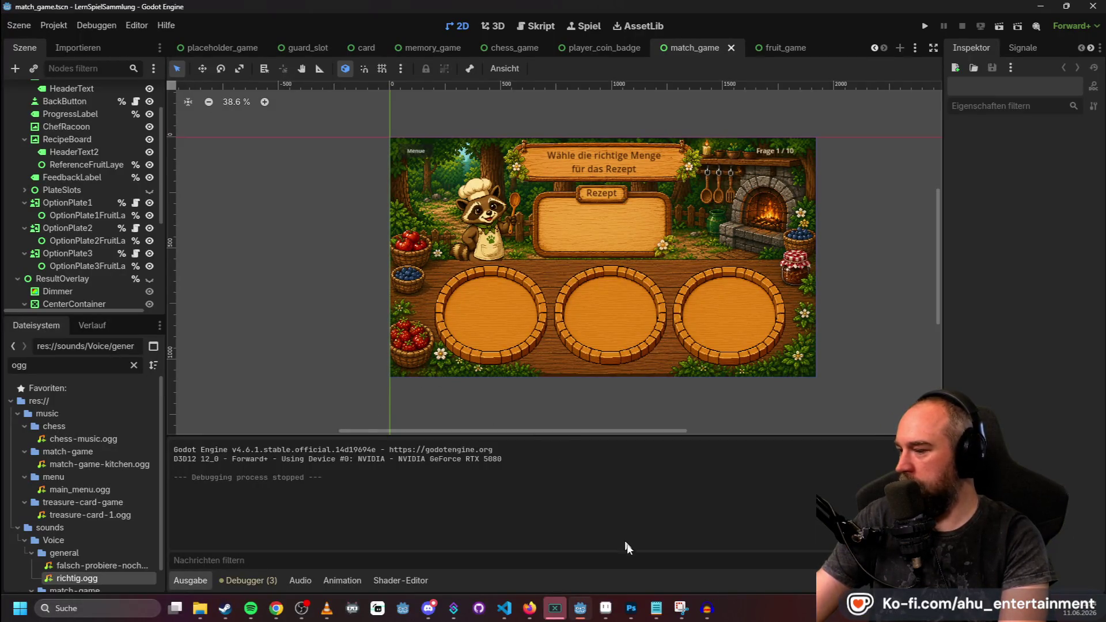
{"action": "left_click", "coordinate": [478, 609]}
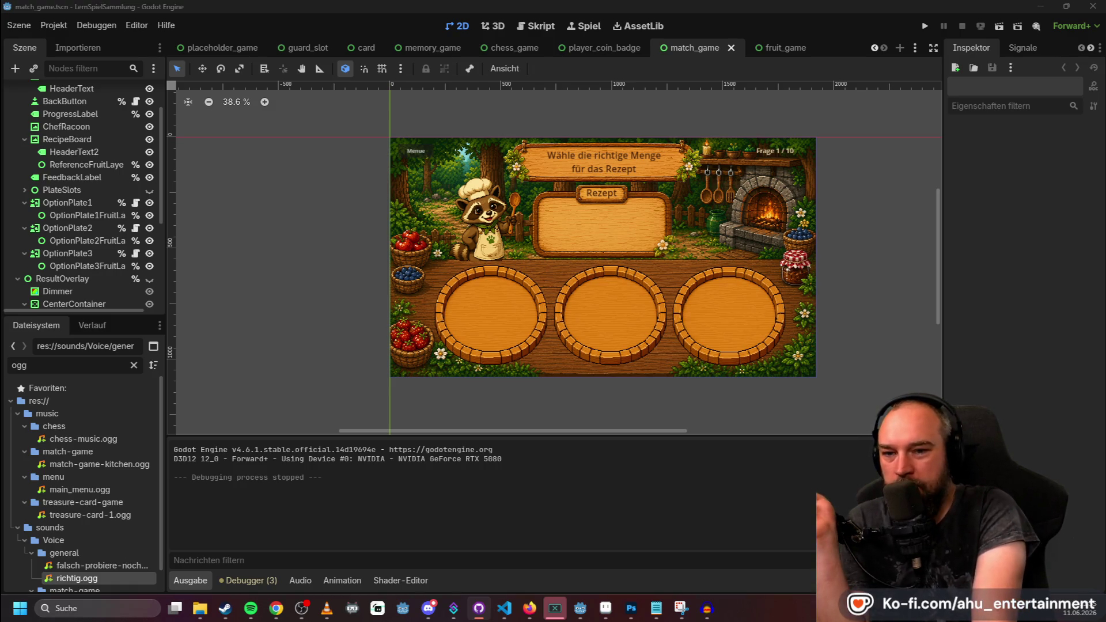
{"action": "key", "text": "alt+Tab"}
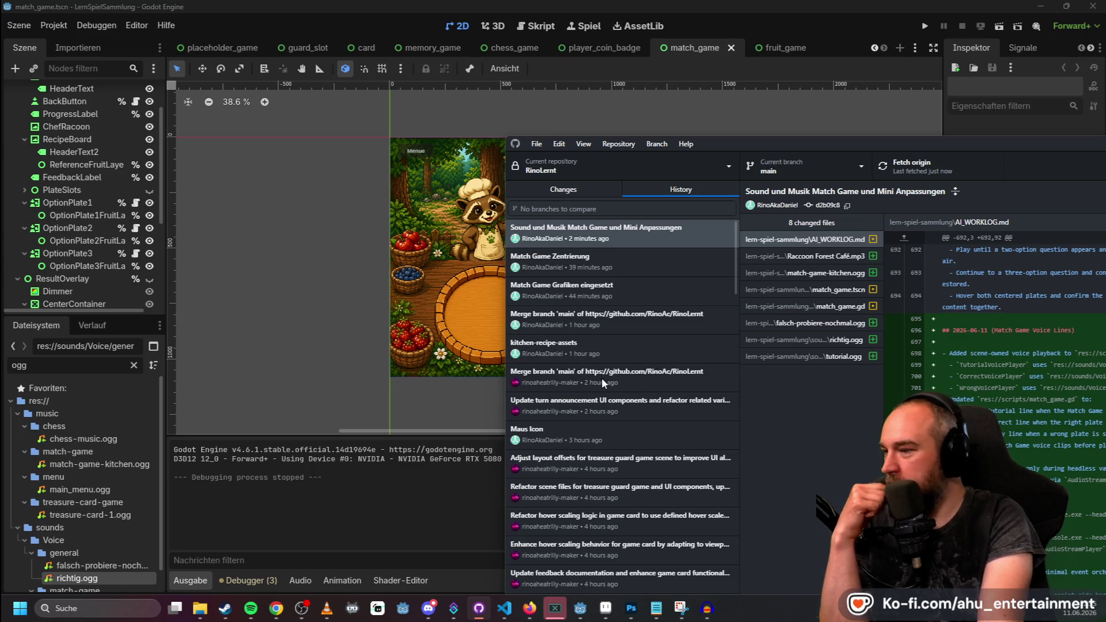
Scroll through the top commit's AI_WORKLOG.md diff in GitHub Desktop, then go back to Godot.
{"action": "mouse_move", "coordinate": [603, 383]}
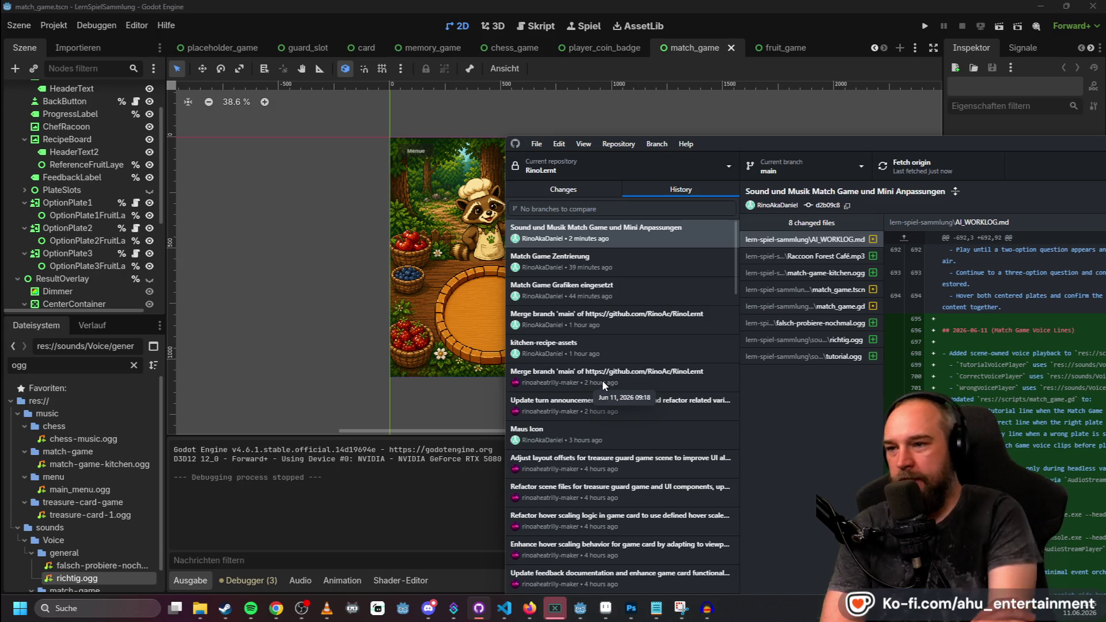
{"action": "scroll", "coordinate": [984, 391], "scroll_direction": "down", "scroll_amount": 10}
{"action": "scroll", "coordinate": [984, 391], "scroll_direction": "down", "scroll_amount": 2}
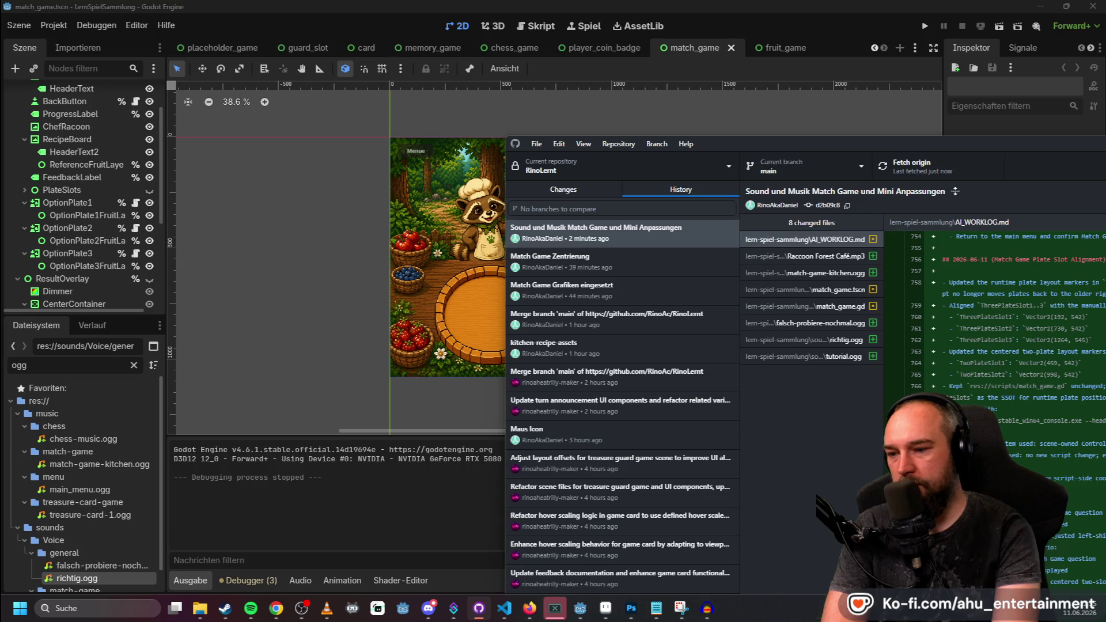
{"action": "scroll", "coordinate": [985, 392], "scroll_direction": "up", "scroll_amount": 12}
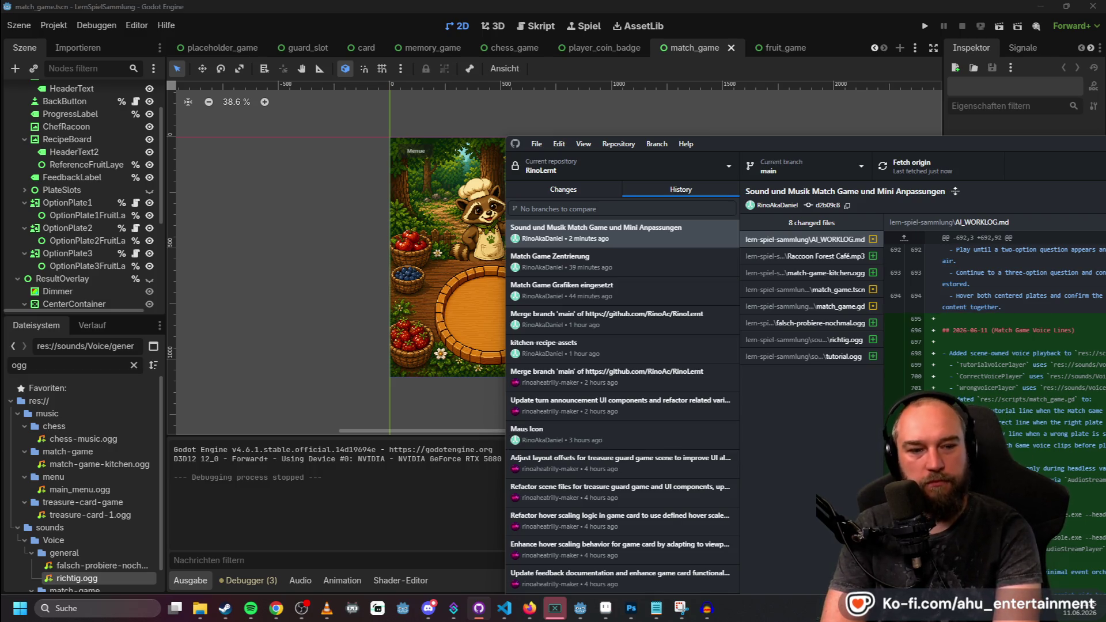
{"action": "left_click", "coordinate": [711, 113]}
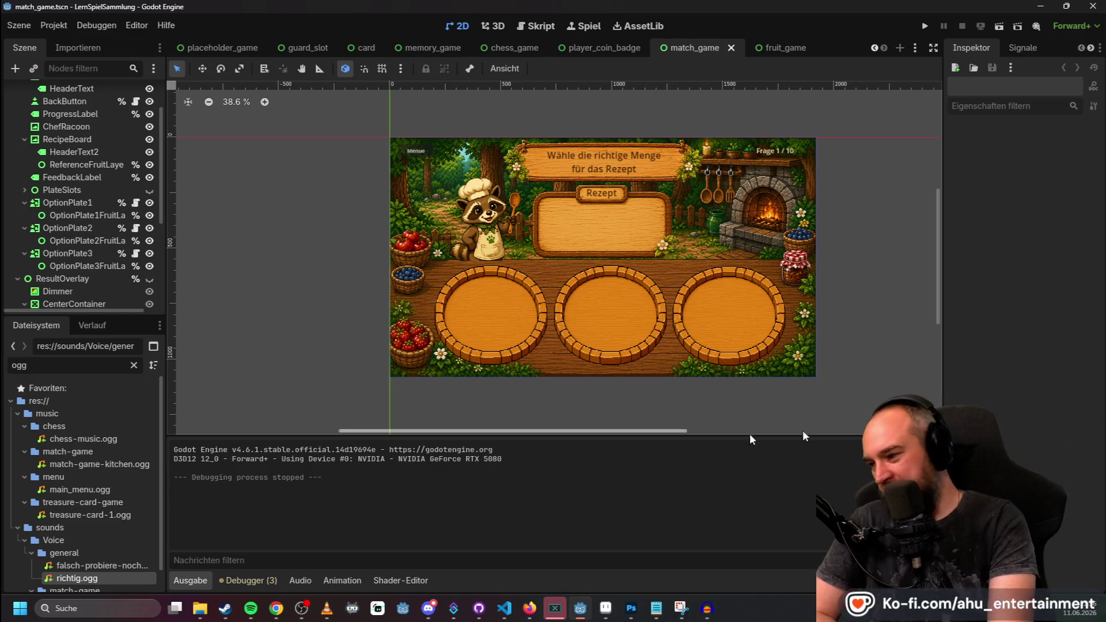
Bring Visual Studio Code's Source Control forward and open the RinoLernt More Actions menu.
{"action": "mouse_move", "coordinate": [585, 608]}
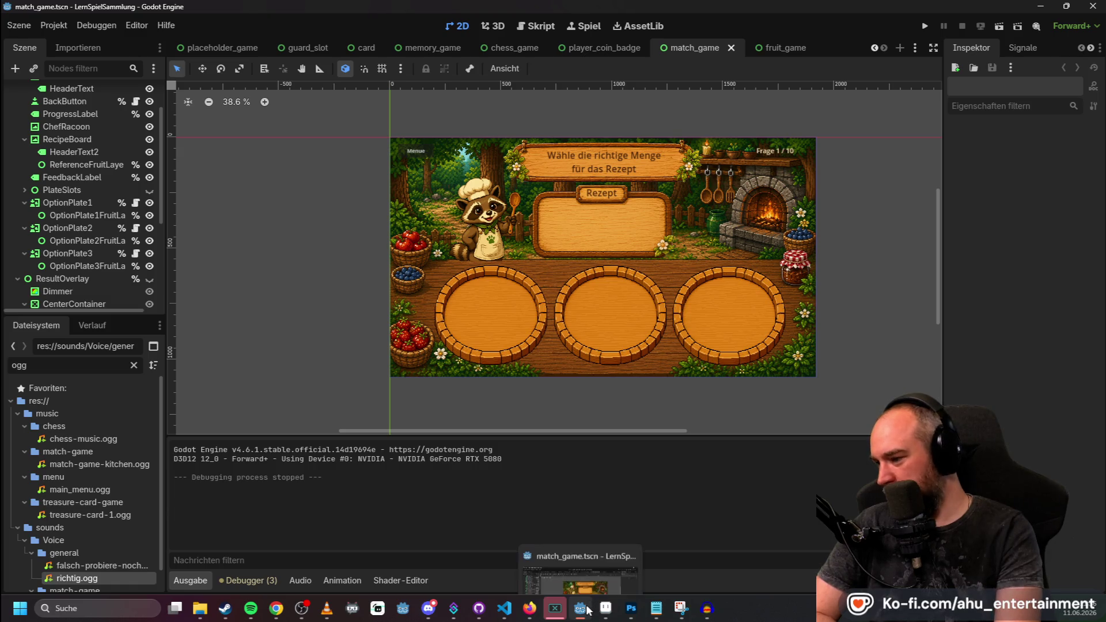
{"action": "mouse_move", "coordinate": [505, 608]}
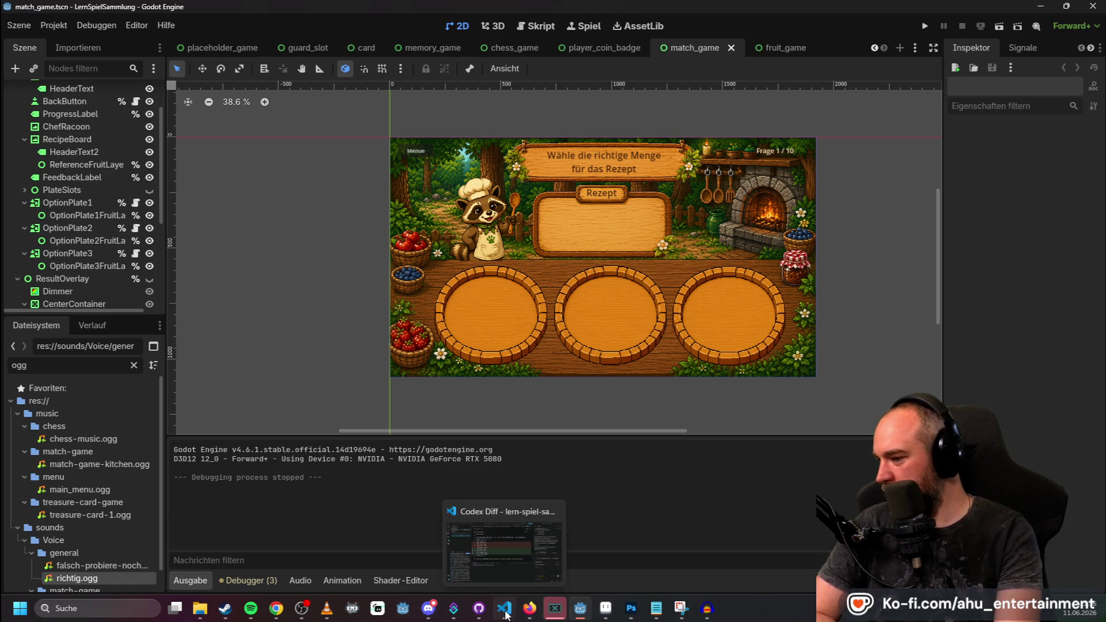
{"action": "left_click", "coordinate": [505, 609]}
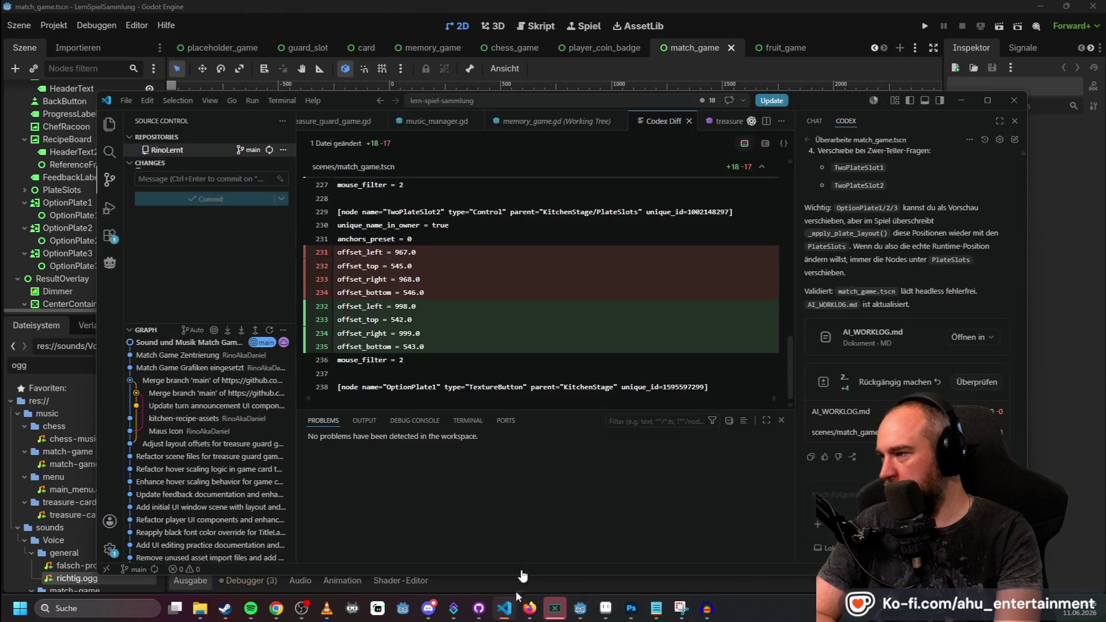
{"action": "left_click", "coordinate": [284, 150]}
{"action": "left_click", "coordinate": [284, 150]}
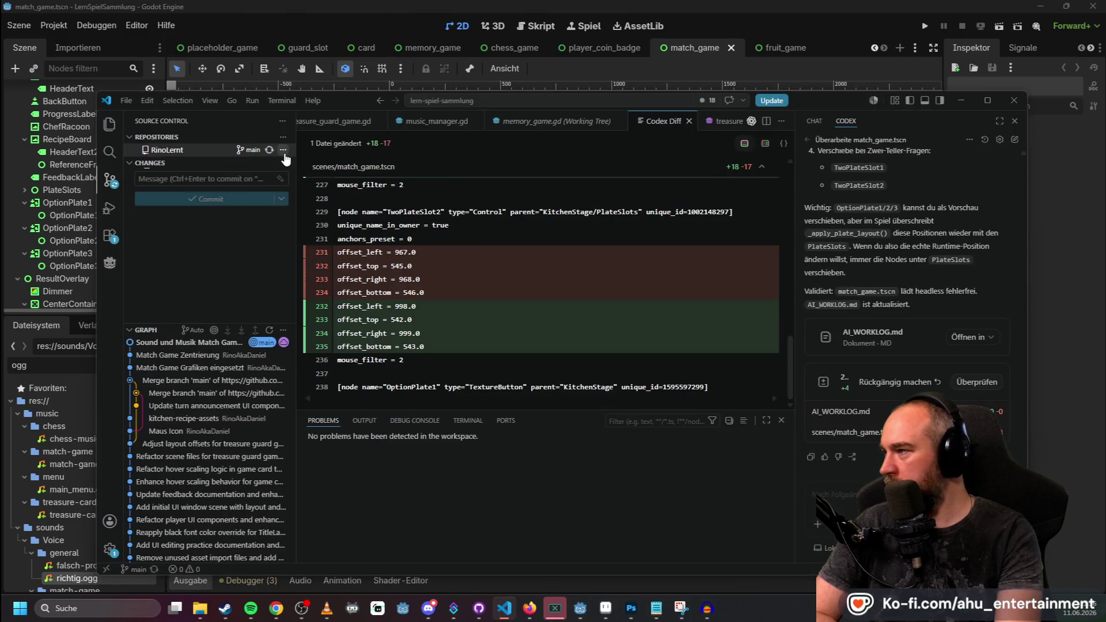
{"action": "left_click", "coordinate": [283, 151]}
{"action": "left_click", "coordinate": [284, 152]}
{"action": "left_click", "coordinate": [283, 150]}
{"action": "left_click", "coordinate": [282, 151]}
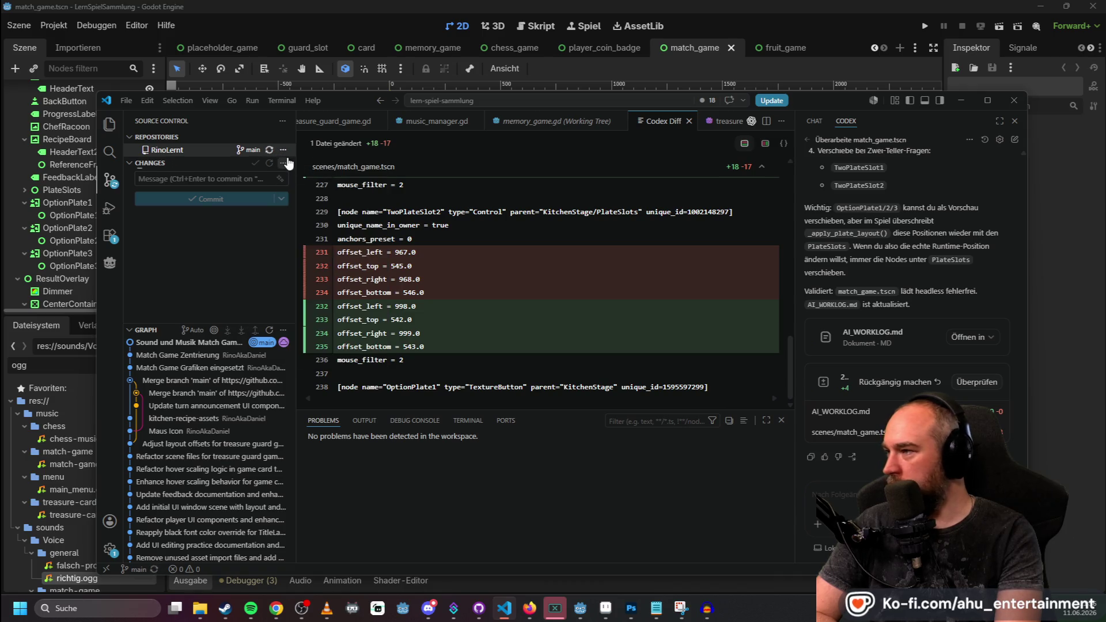
{"action": "left_click", "coordinate": [282, 150]}
{"action": "left_click", "coordinate": [284, 151]}
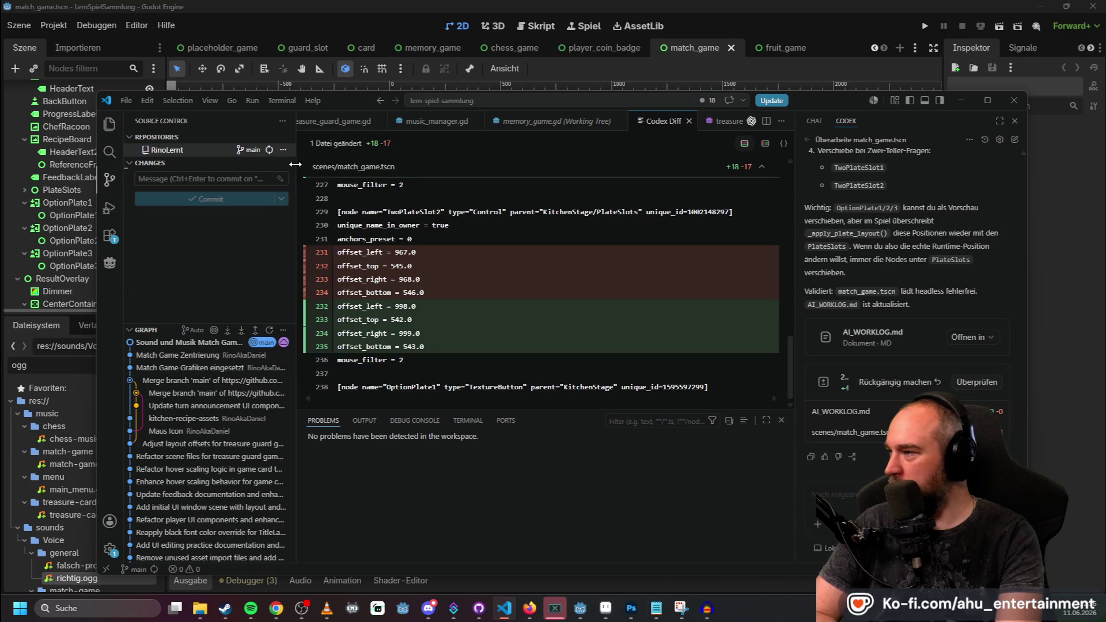
Toggle the RinoLernt More Actions menu repeatedly, dismissing it with Escape.
{"action": "left_click", "coordinate": [283, 151]}
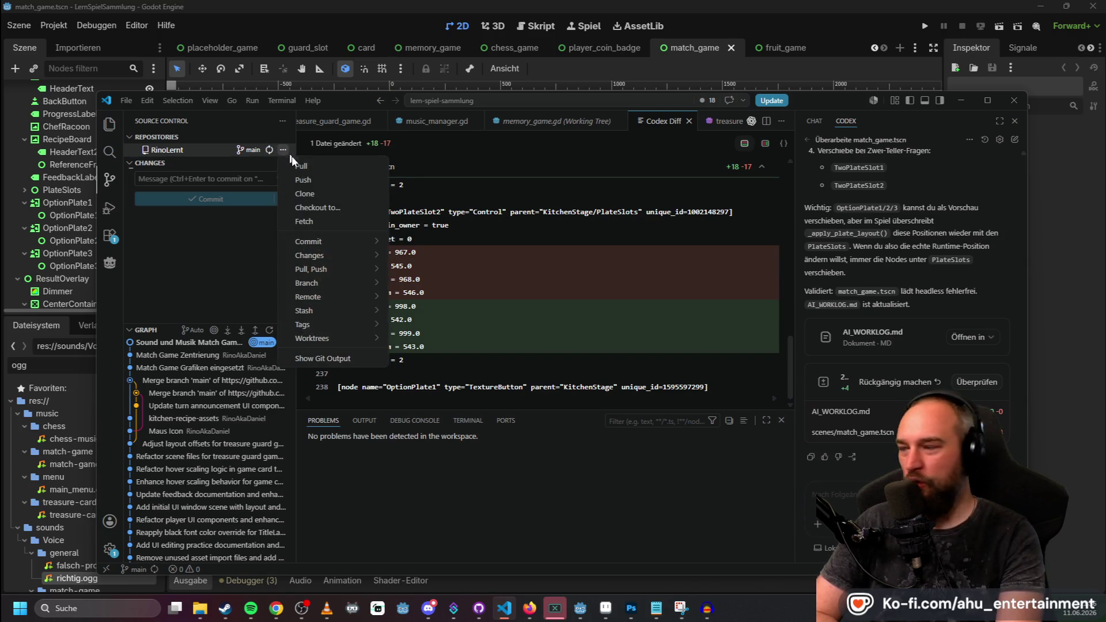
{"action": "left_click", "coordinate": [284, 151]}
{"action": "left_click", "coordinate": [283, 151]}
{"action": "left_click", "coordinate": [284, 153]}
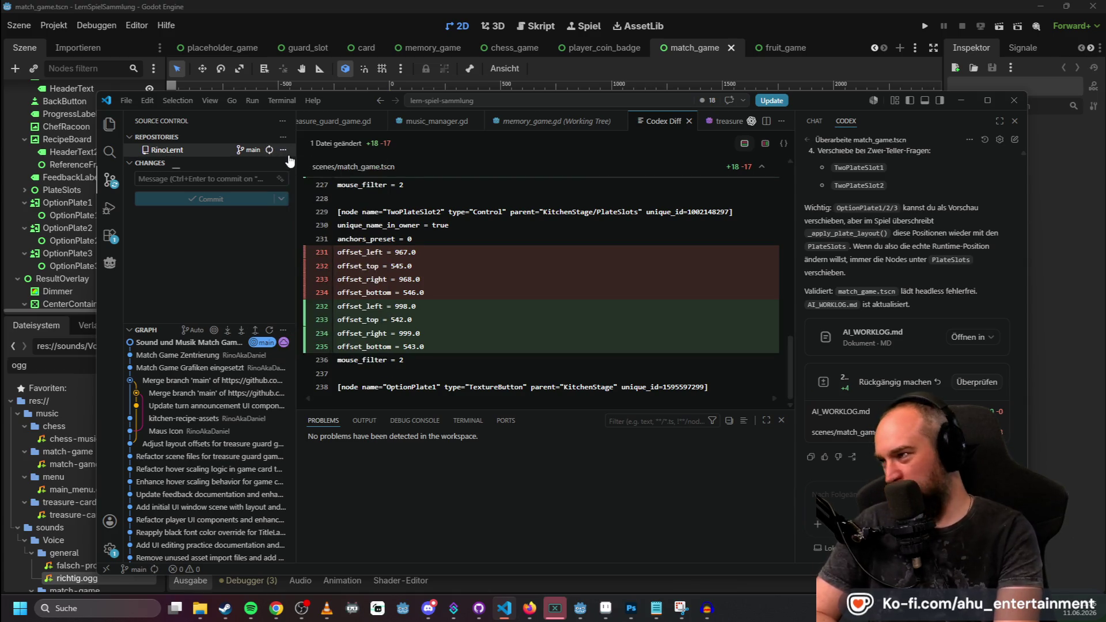
{"action": "left_click", "coordinate": [283, 151]}
{"action": "key", "text": "Escape"}
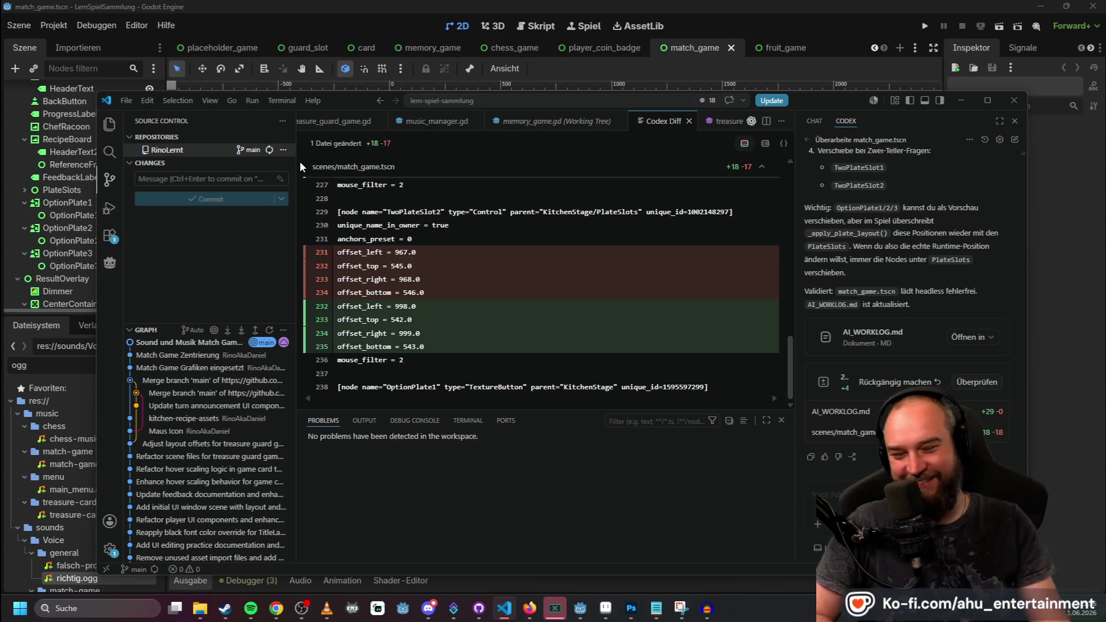
{"action": "left_click", "coordinate": [283, 151]}
{"action": "key", "text": "Escape"}
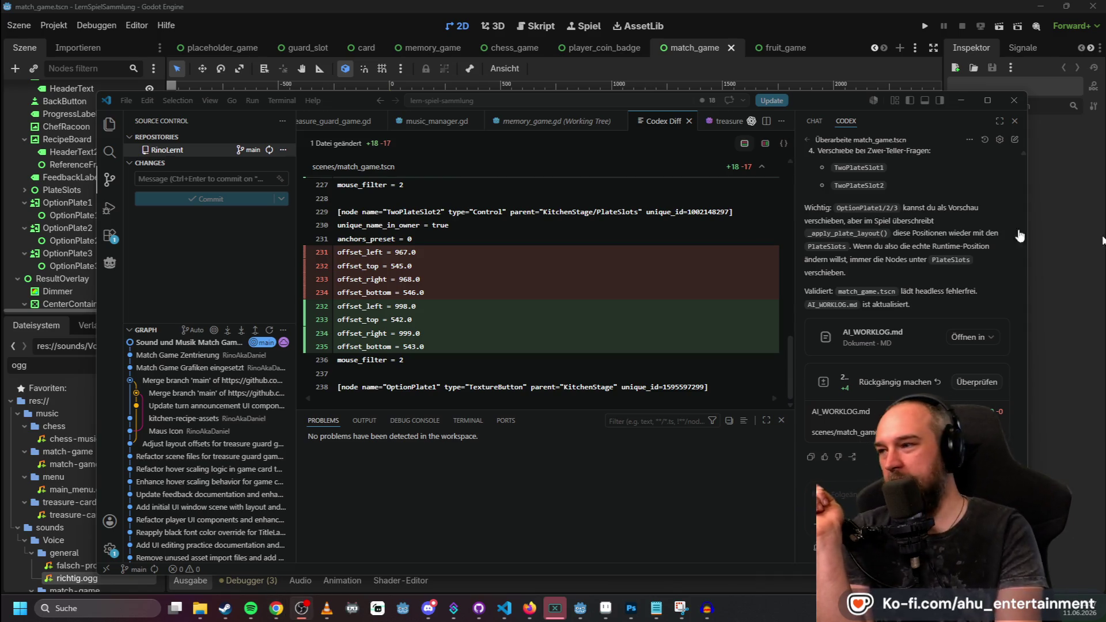
Pull the latest remote changes into RinoLernt by choosing Pull from More Actions twice.
{"action": "left_click", "coordinate": [283, 150]}
{"action": "left_click", "coordinate": [304, 166]}
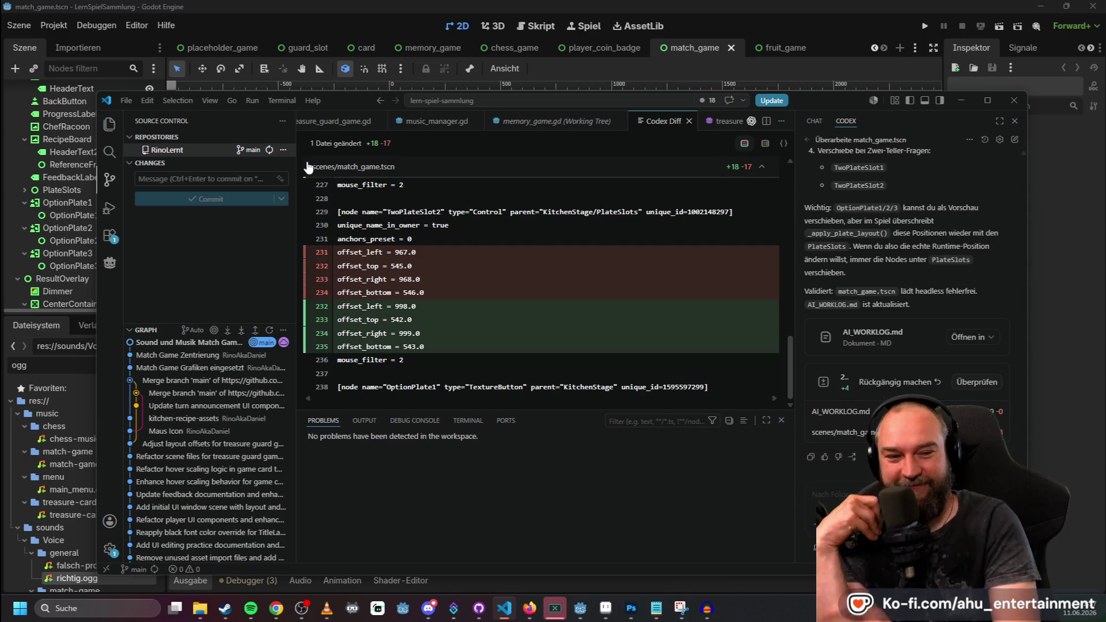
{"action": "left_click", "coordinate": [283, 150]}
{"action": "left_click", "coordinate": [300, 167]}
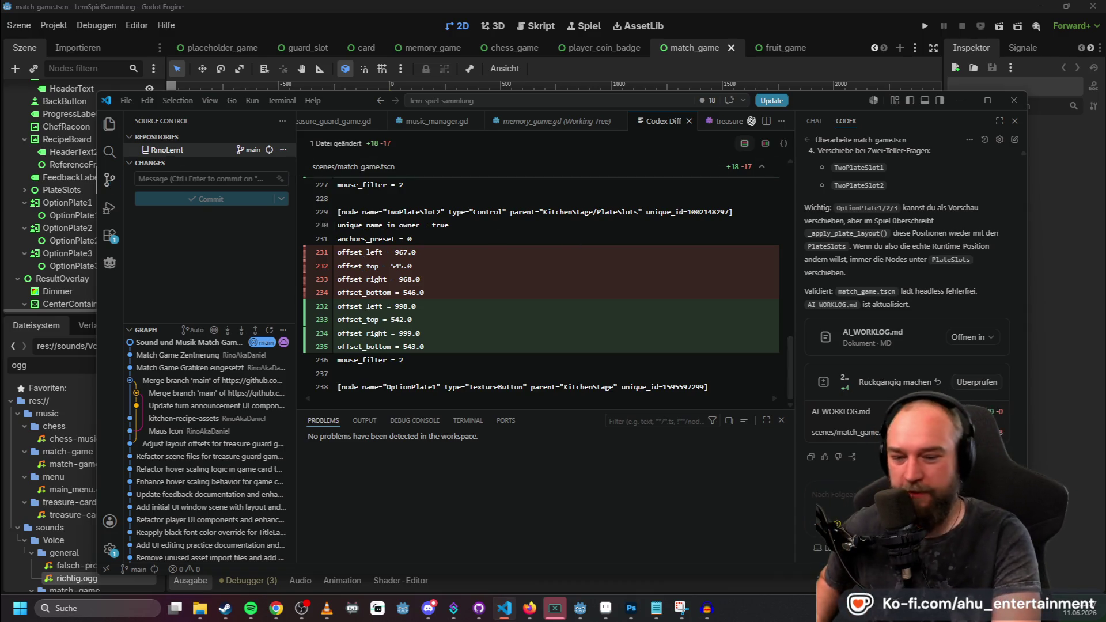
{"action": "mouse_move", "coordinate": [276, 609]}
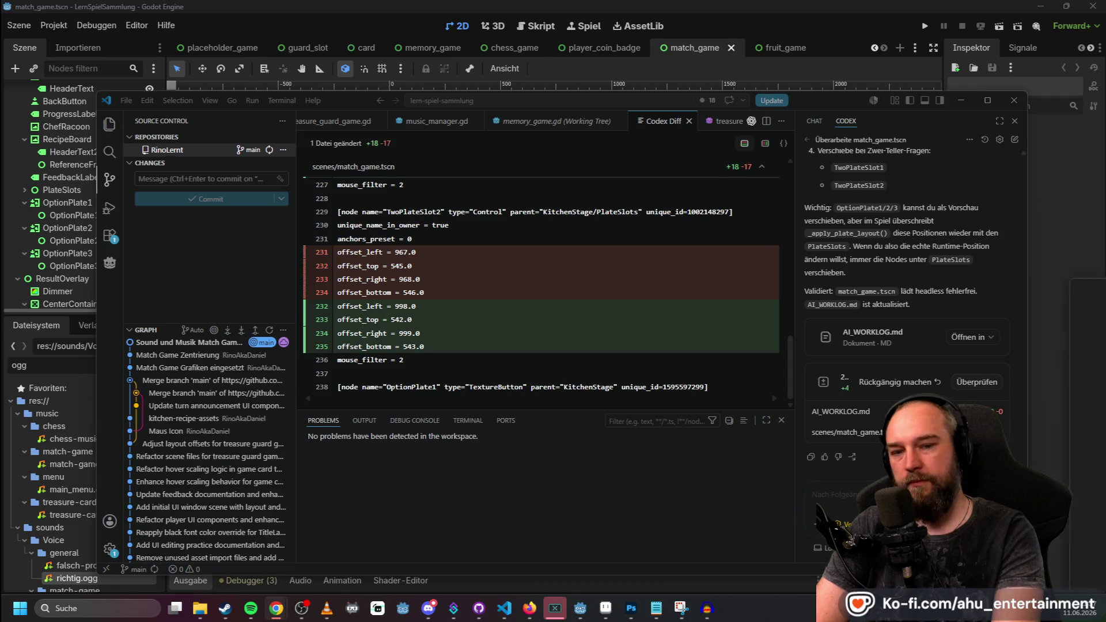
{"action": "key", "text": "alt+Tab"}
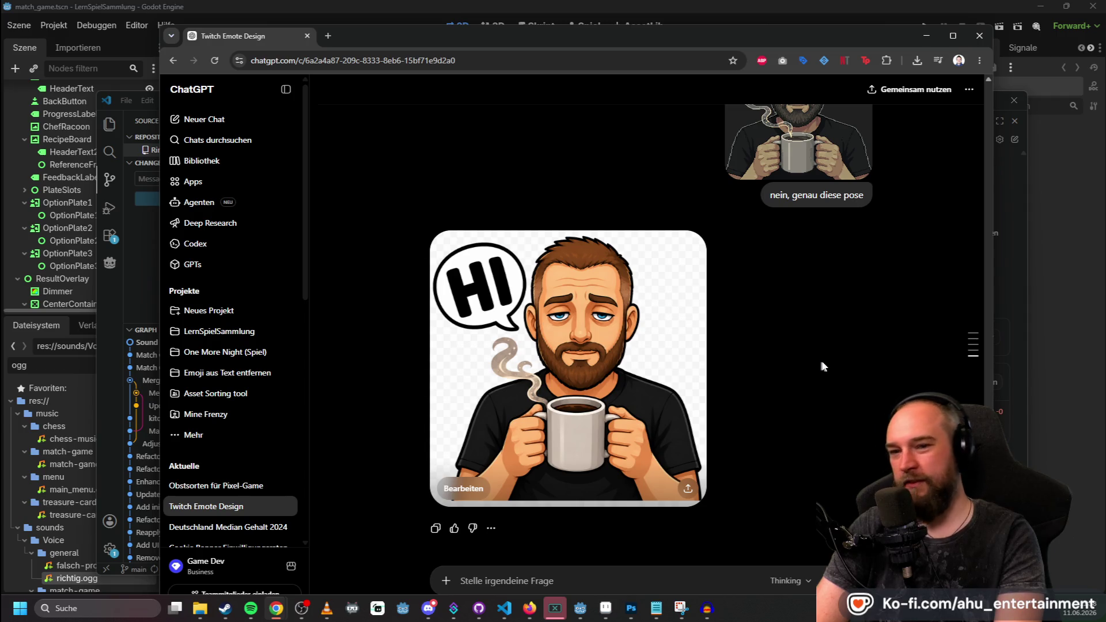
Send ChatGPT a prompt asking the character to shout 'Trilly' loudly.
{"action": "left_click", "coordinate": [509, 568]}
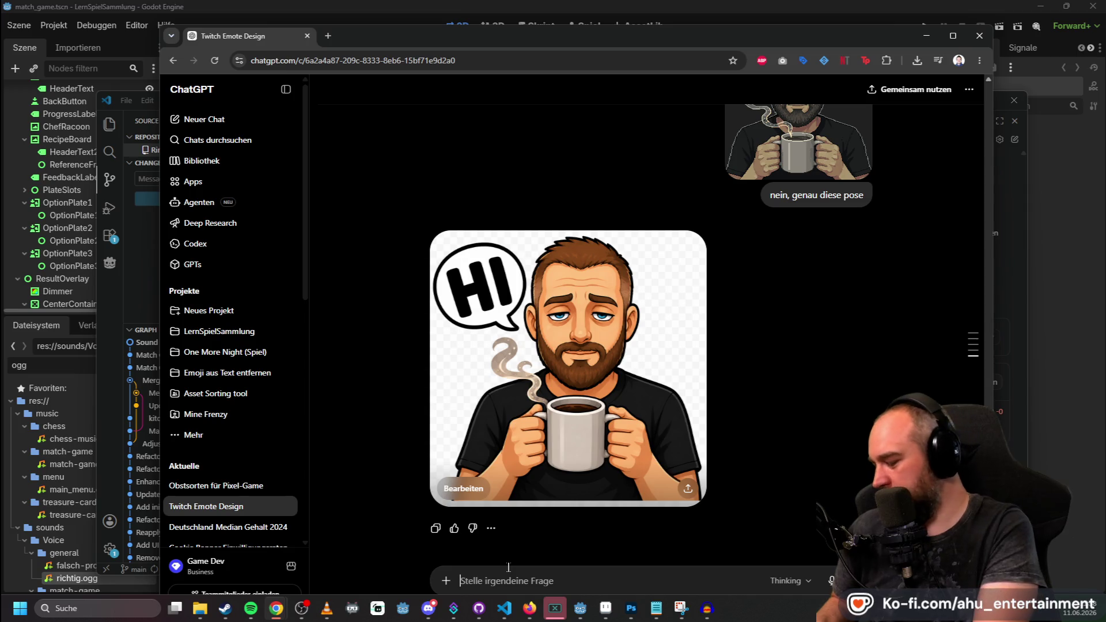
{"action": "type", "text": "Mache jetzt diesen character und lasse ihhn"}
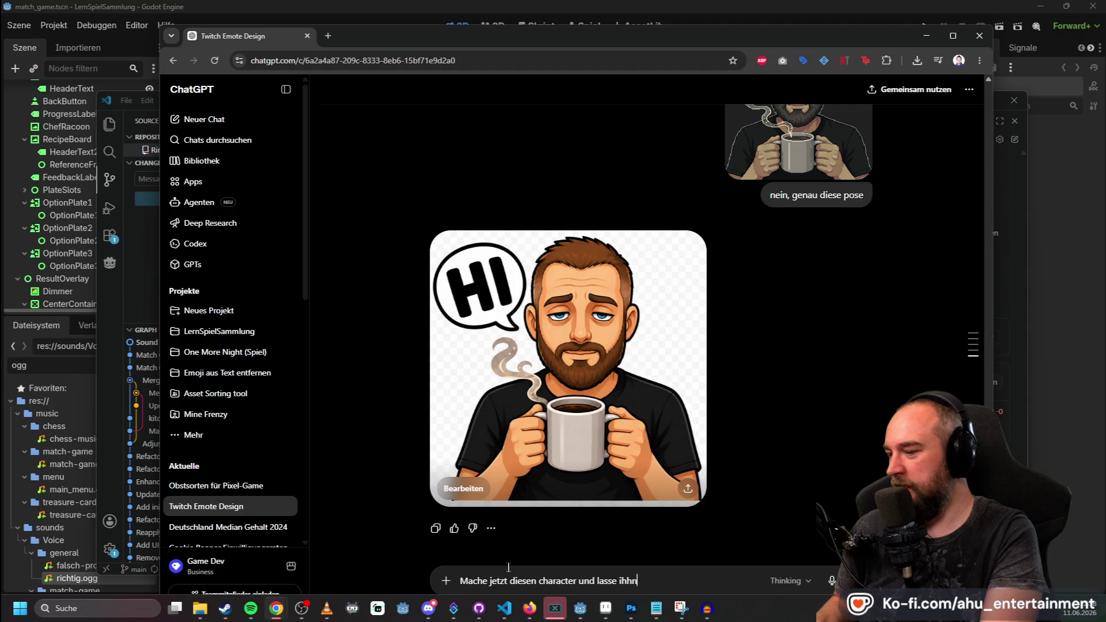
{"action": "type", "text": " laut nach \"t"}
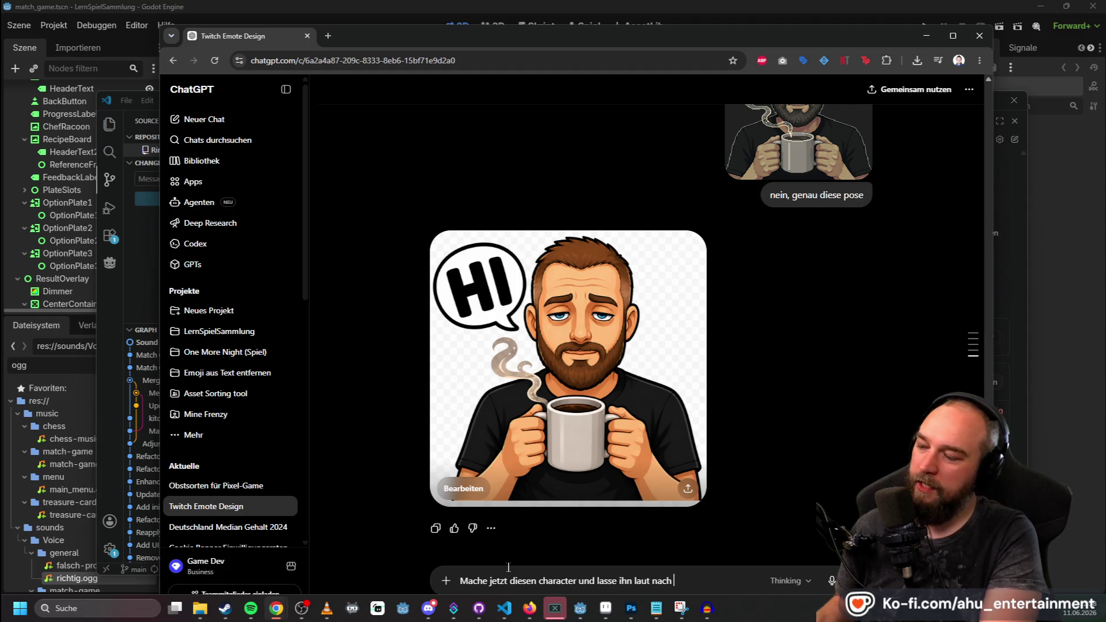
{"action": "type", "text": "rio"}
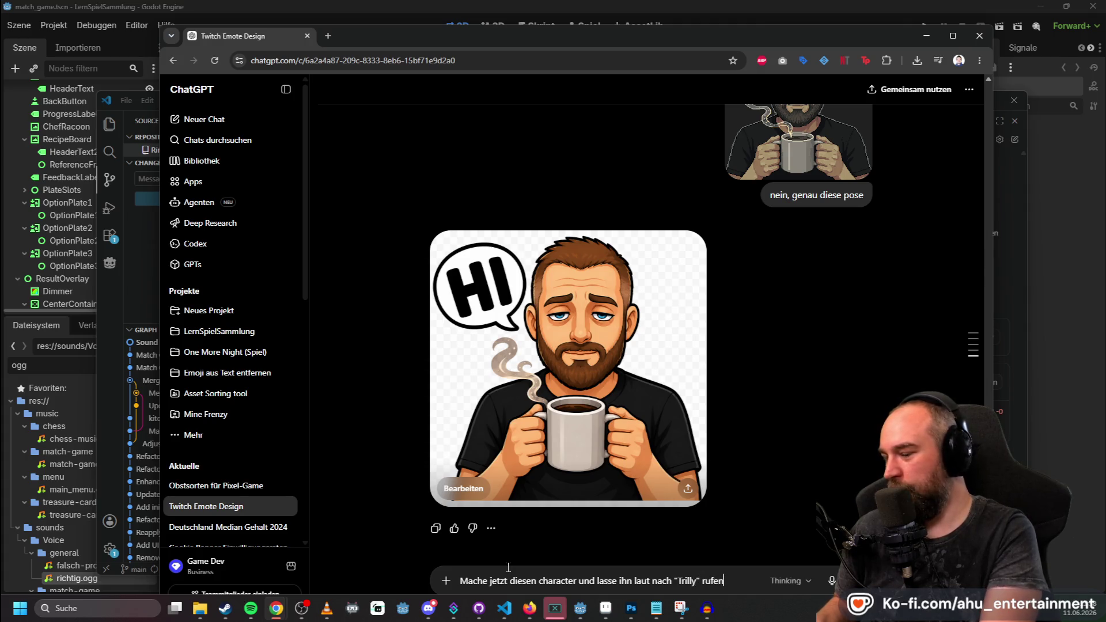
{"action": "type", "text": ", weil di"}
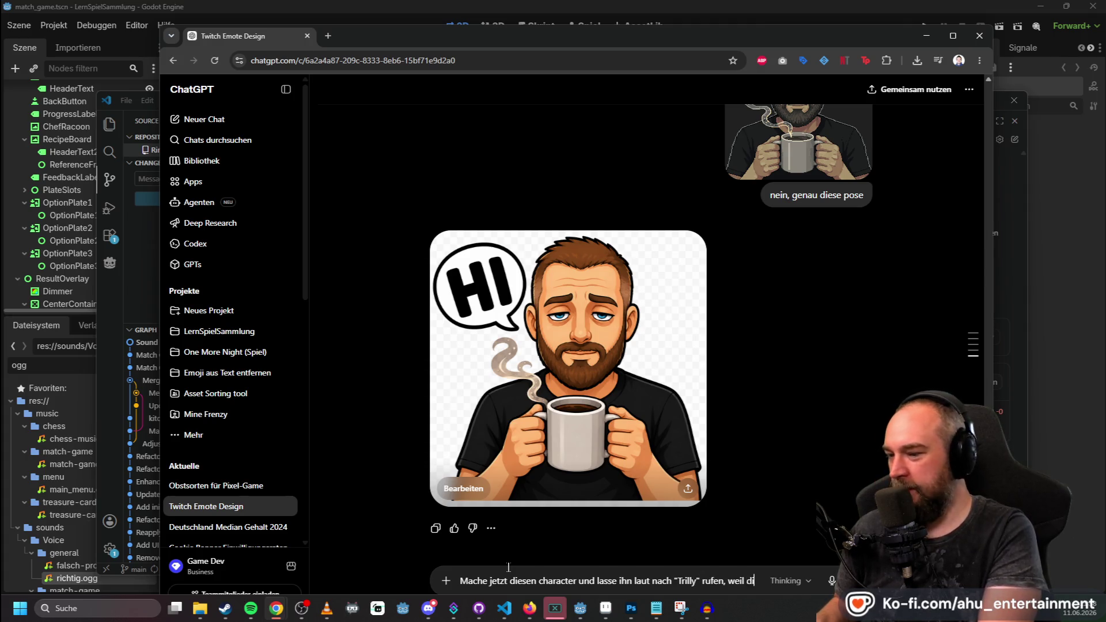
{"action": "type", "text": "ese etwas für ihn tun soll"}
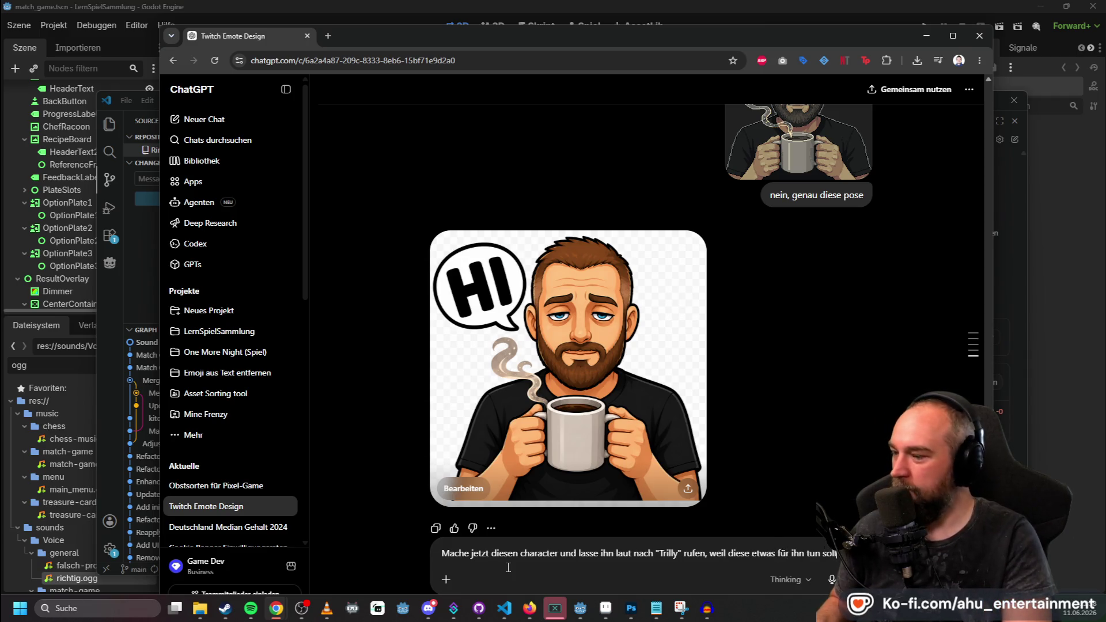
{"action": "key", "text": "Return"}
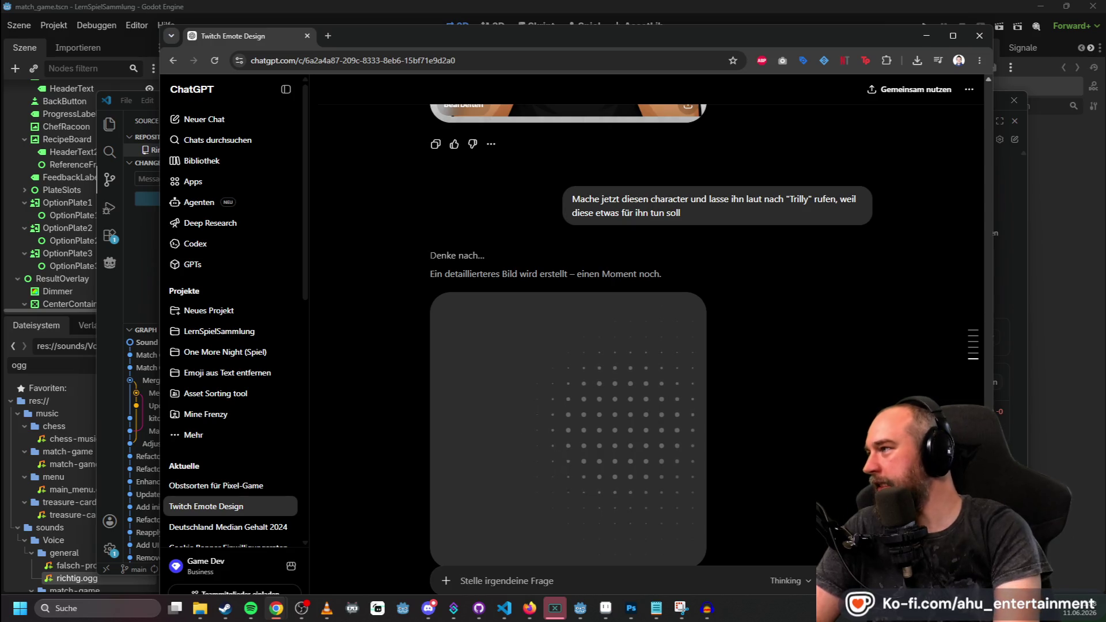
{"action": "left_click", "coordinate": [147, 220]}
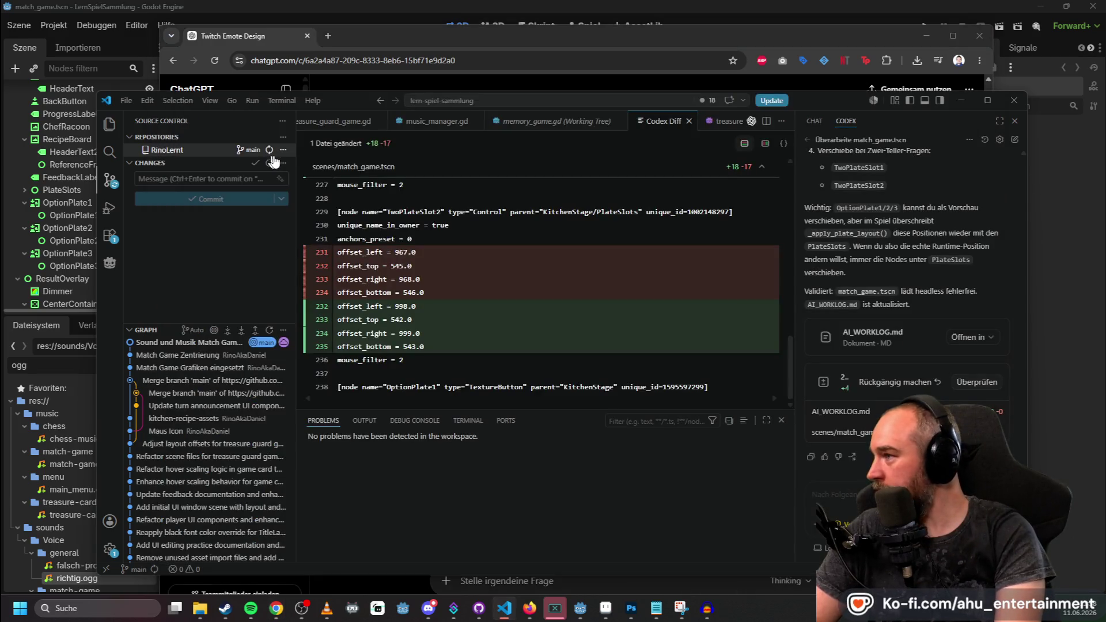
{"action": "left_click", "coordinate": [283, 149]}
{"action": "key", "text": "Escape"}
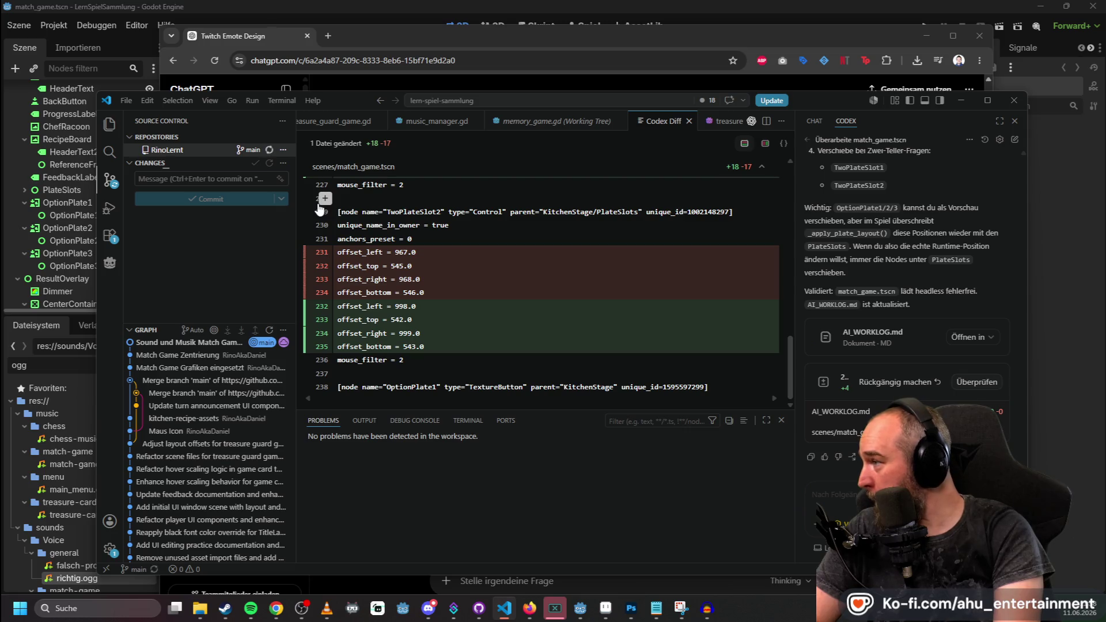
{"action": "left_click", "coordinate": [683, 46]}
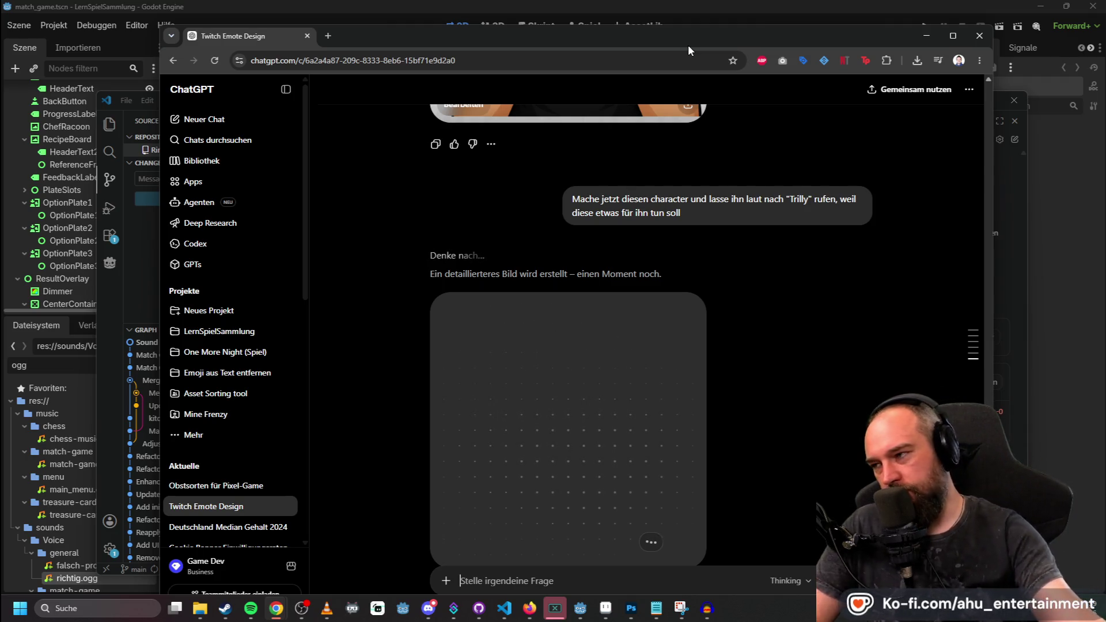
Scroll the ChatGPT chat while the TRILLY! image finishes generating.
{"action": "scroll", "coordinate": [764, 295], "scroll_direction": "down", "scroll_amount": 2}
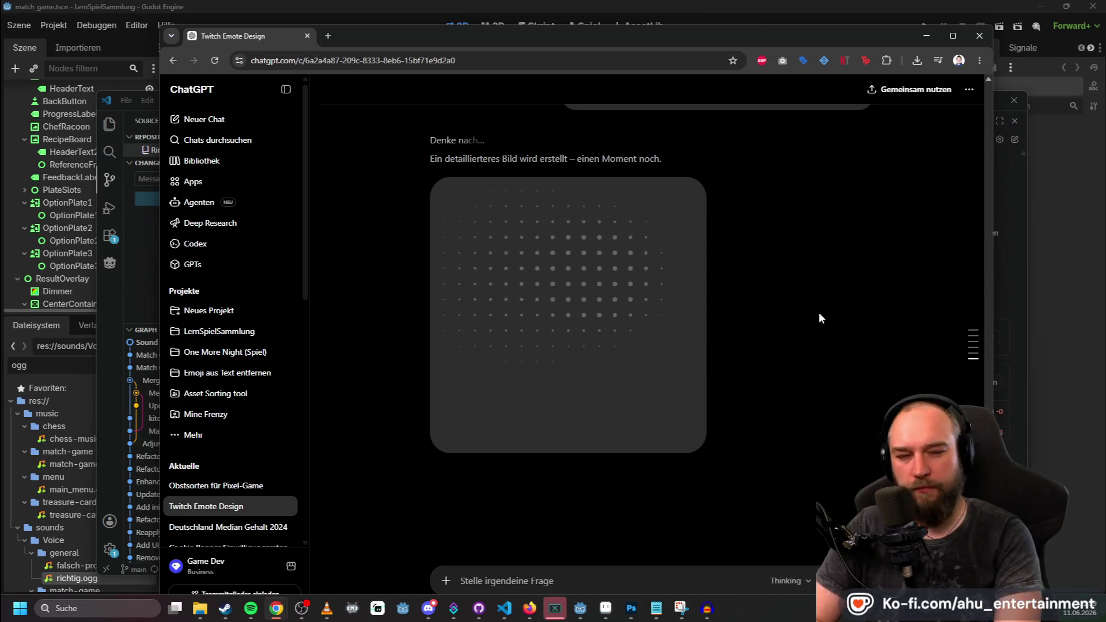
{"action": "scroll", "coordinate": [818, 311], "scroll_direction": "up", "scroll_amount": 4}
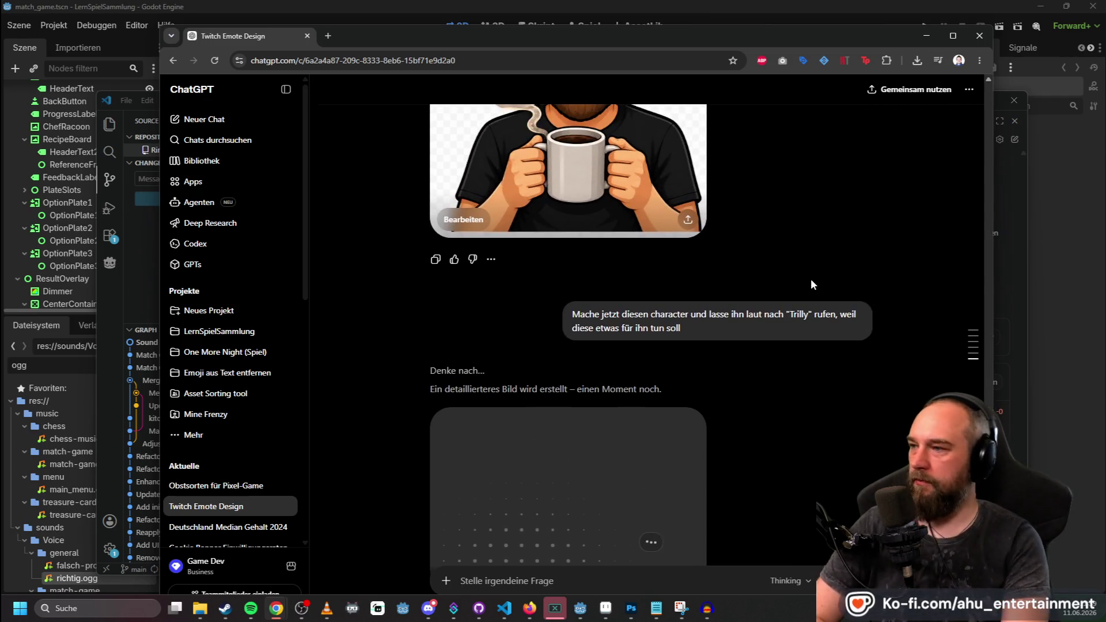
{"action": "scroll", "coordinate": [806, 354], "scroll_direction": "down", "scroll_amount": 4}
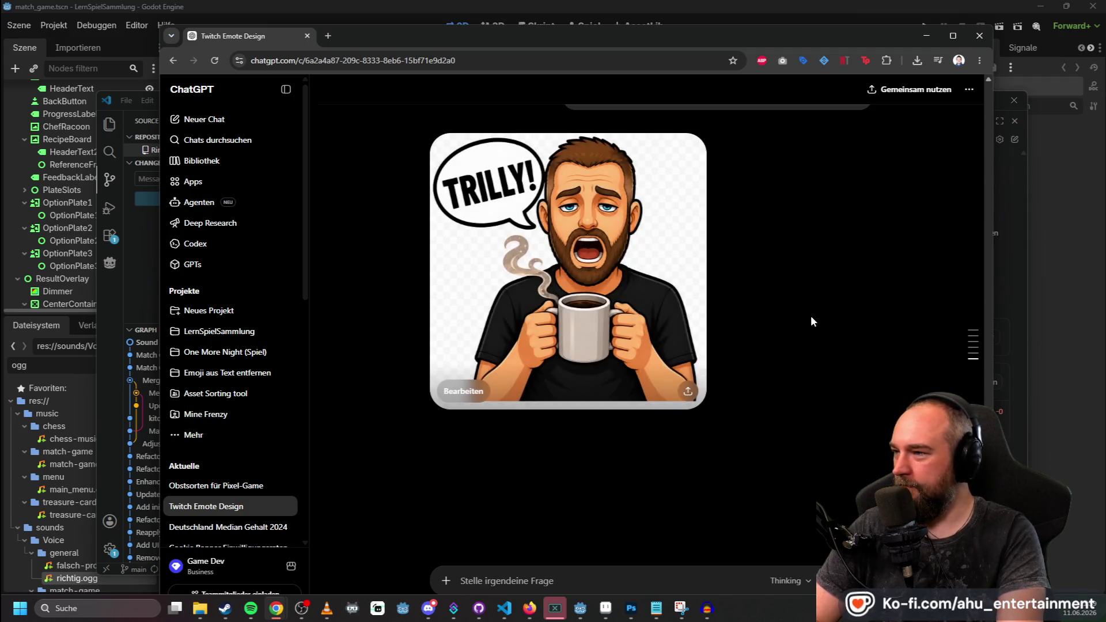
Send a follow-up asking for the character to look motivated and working, not tired.
{"action": "left_click", "coordinate": [522, 576]}
{"action": "type", "text": "der soll nicht müd"}
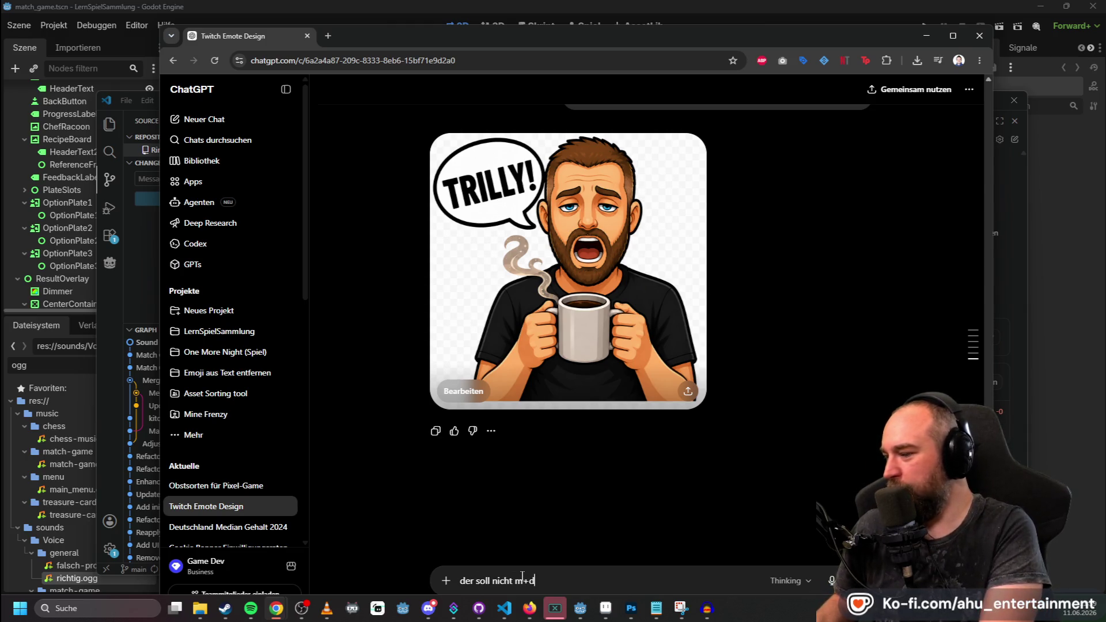
{"action": "type", "text": "e sein, sondern motiviert"}
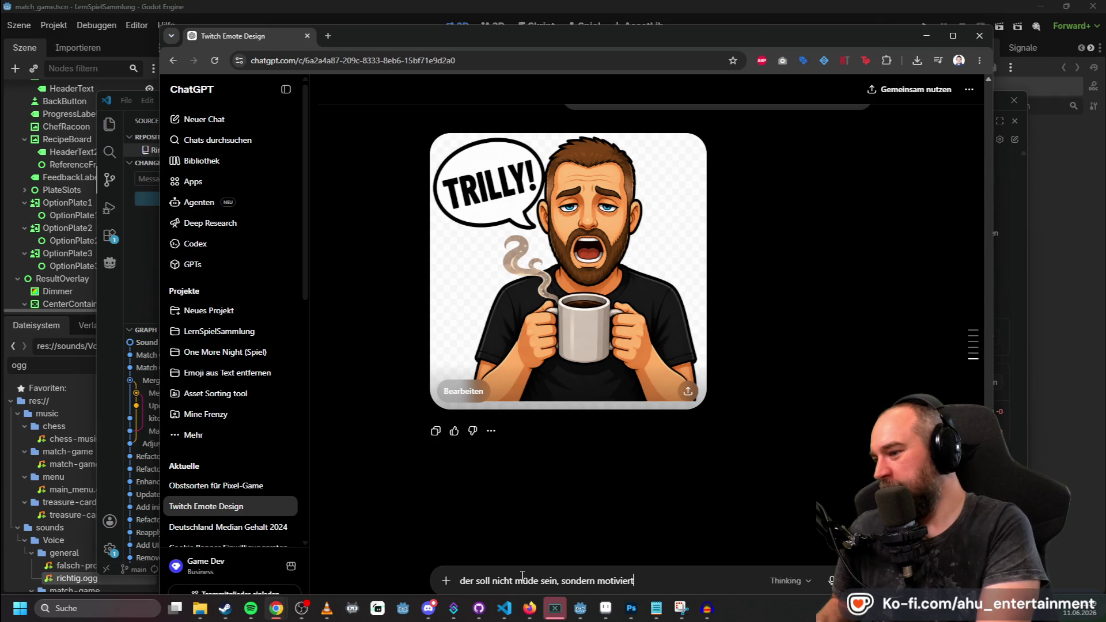
{"action": "type", "text": ", weil er an etwas a"}
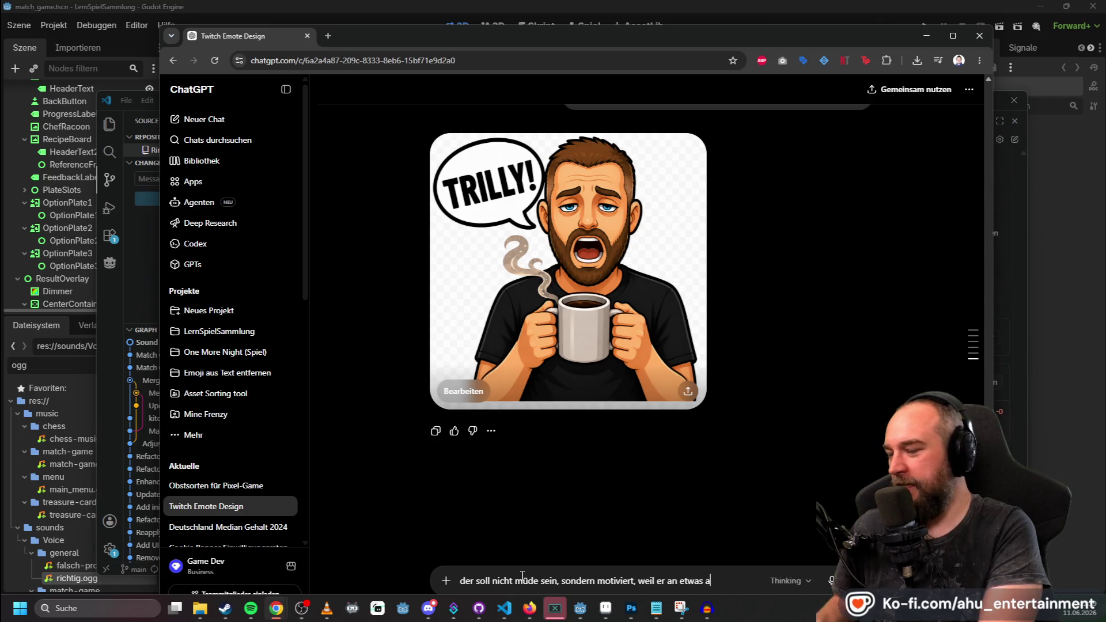
{"action": "type", "text": "rbeitet und terilly b"}
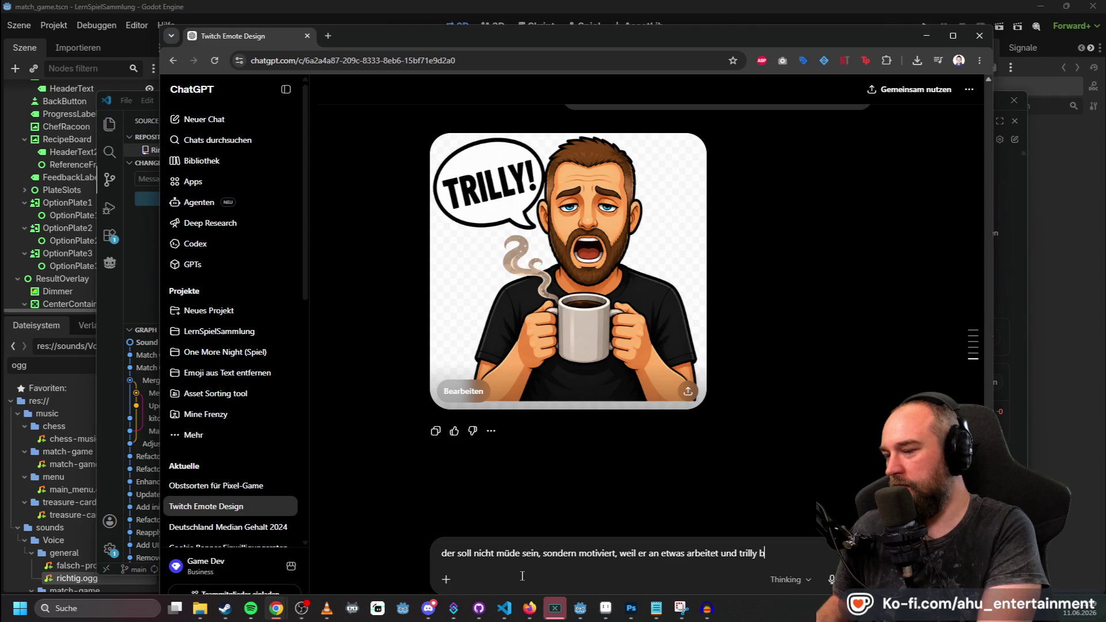
{"action": "type", "text": "cht"}
{"action": "key", "text": "Return"}
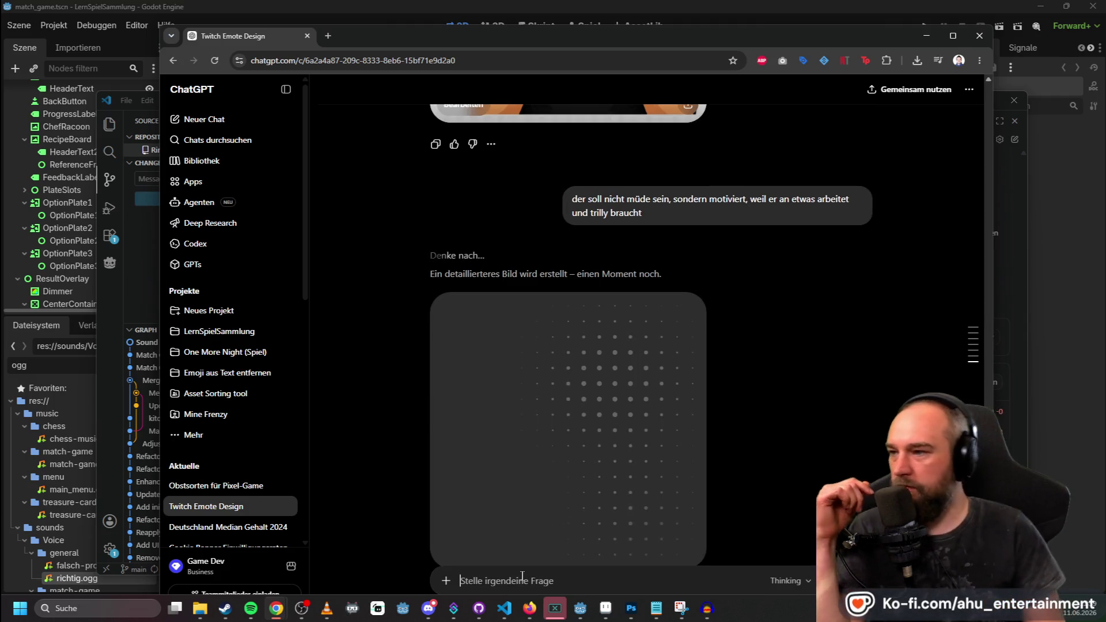
{"action": "scroll", "coordinate": [527, 507], "scroll_direction": "up", "scroll_amount": 6}
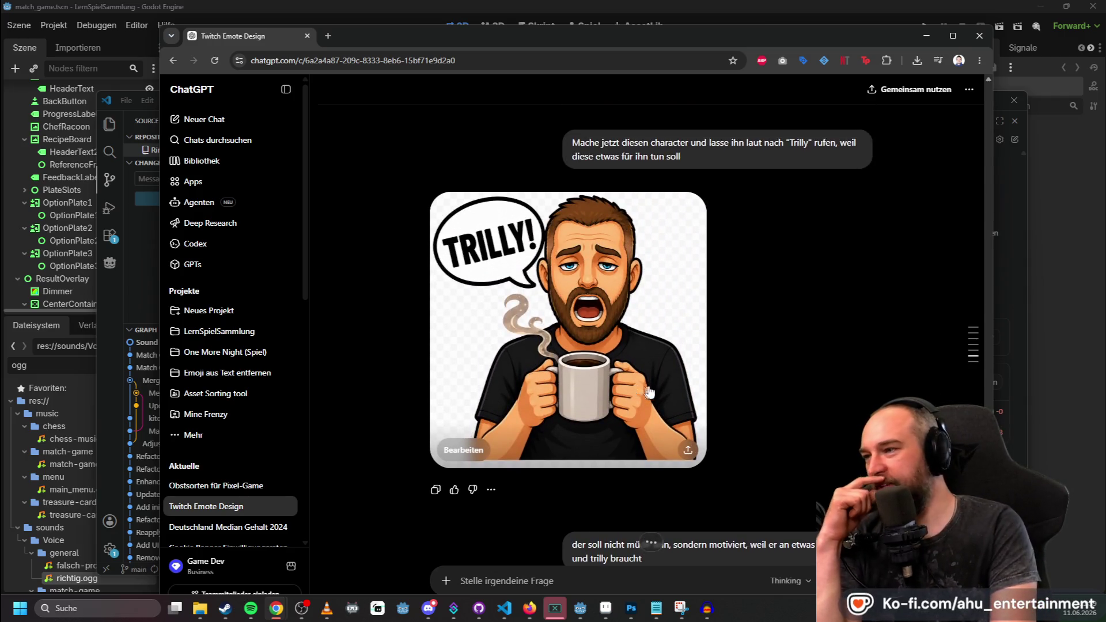
{"action": "scroll", "coordinate": [804, 363], "scroll_direction": "down", "scroll_amount": 6}
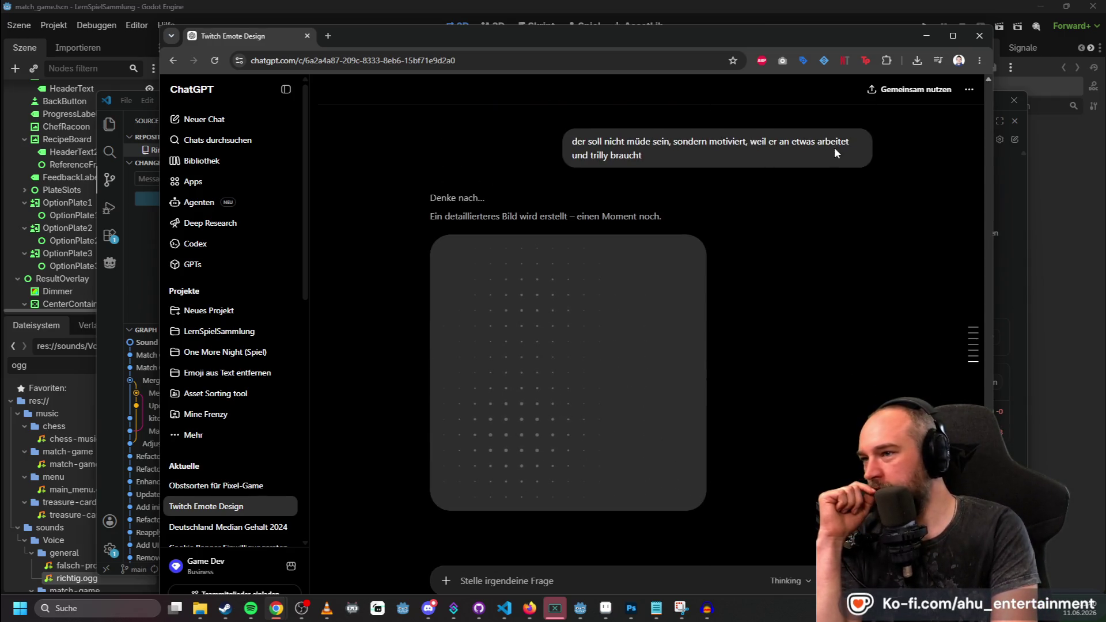
Edit that message to add ', dafür braucht er auch keinen kaffee' and resend it.
{"action": "left_click", "coordinate": [863, 179]}
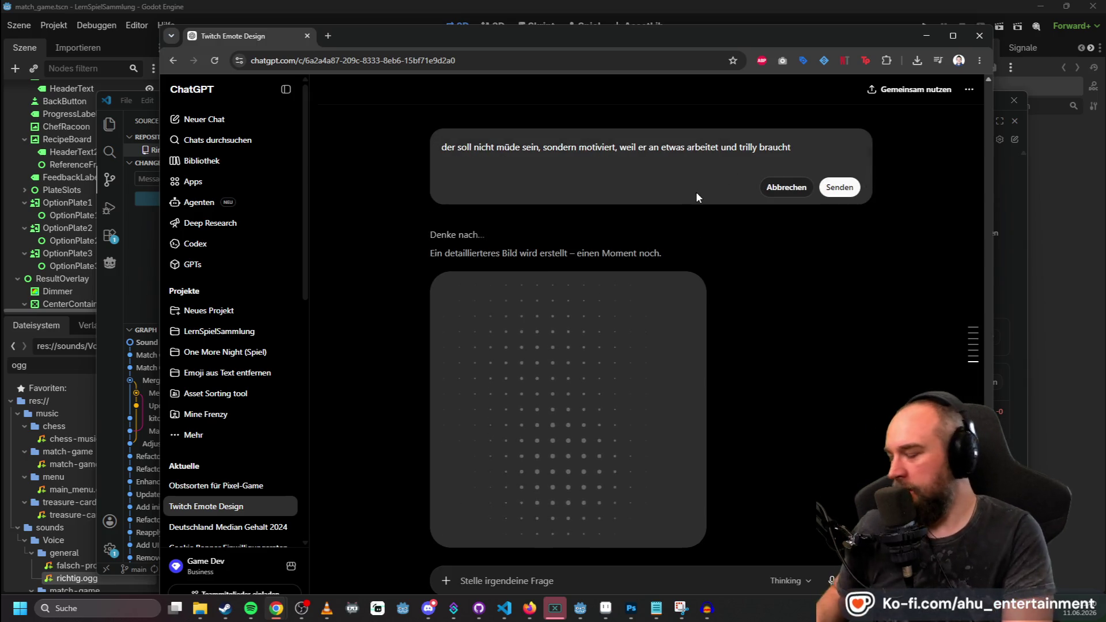
{"action": "type", "text": ", dafür braucht er auch keinen ka"}
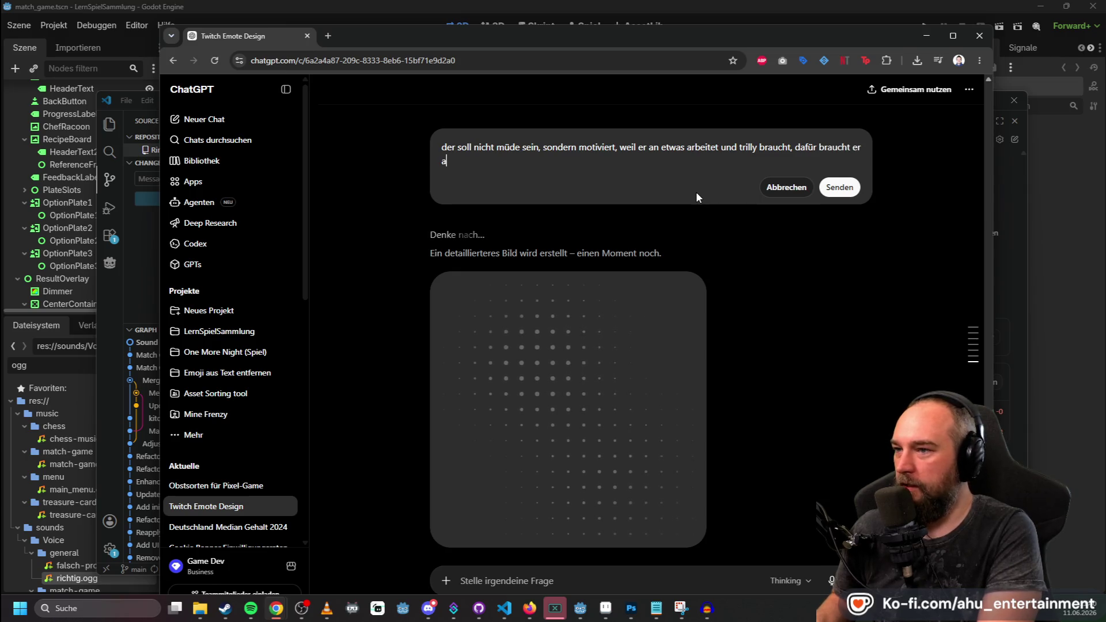
{"action": "type", "text": "ffee"}
{"action": "key", "text": "shift+Return"}
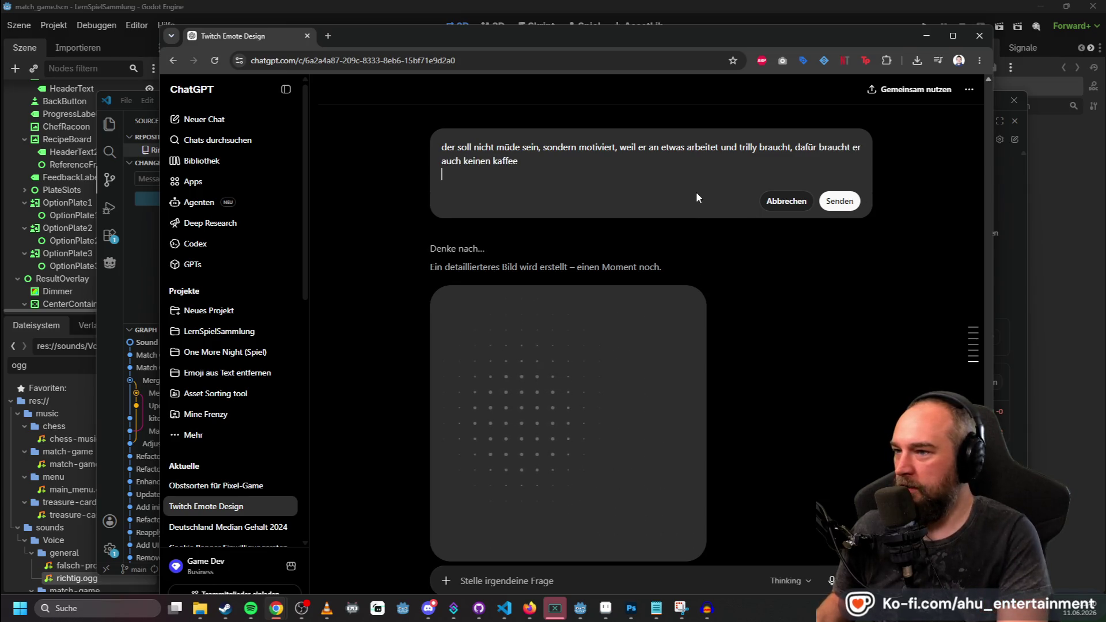
{"action": "key", "text": "BackSpace"}
{"action": "left_click", "coordinate": [839, 188]}
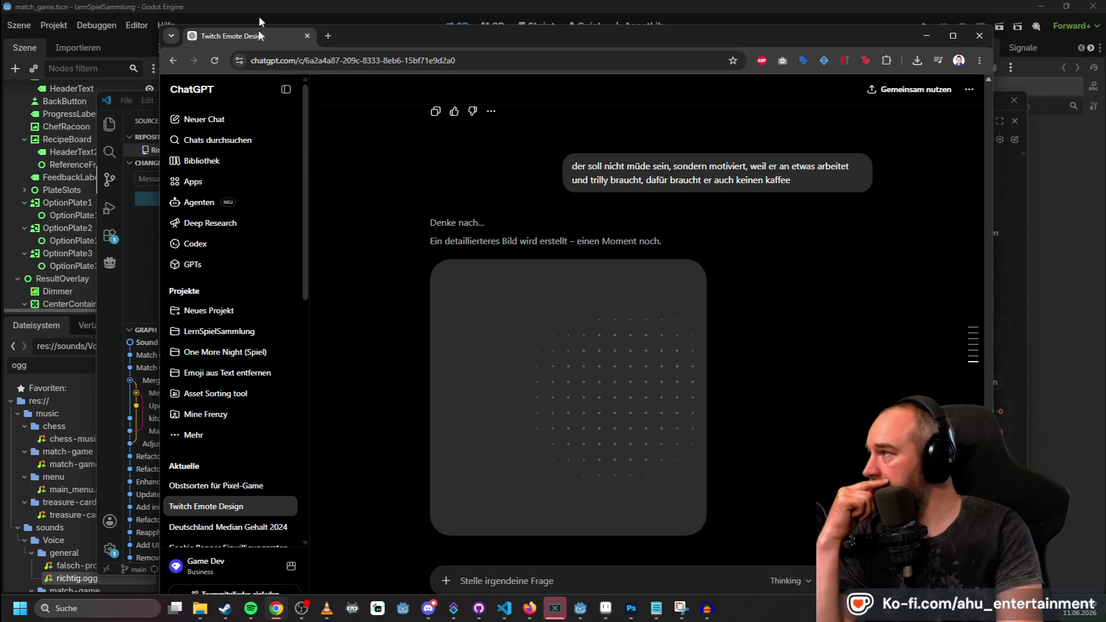
{"action": "left_click", "coordinate": [127, 266]}
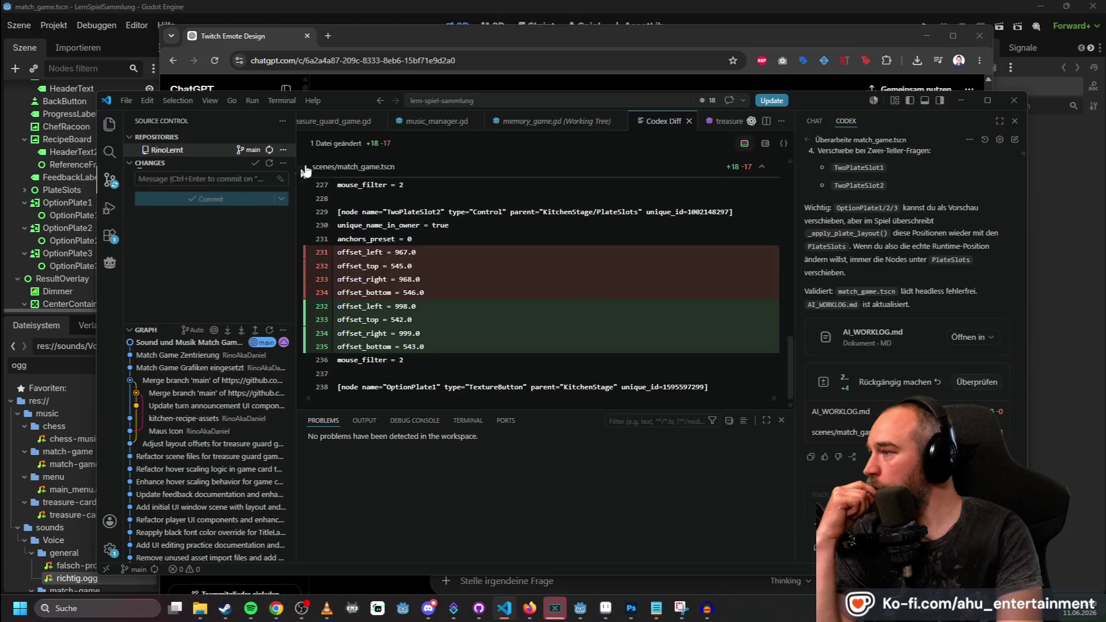
{"action": "left_click", "coordinate": [283, 150]}
{"action": "left_click", "coordinate": [295, 199]}
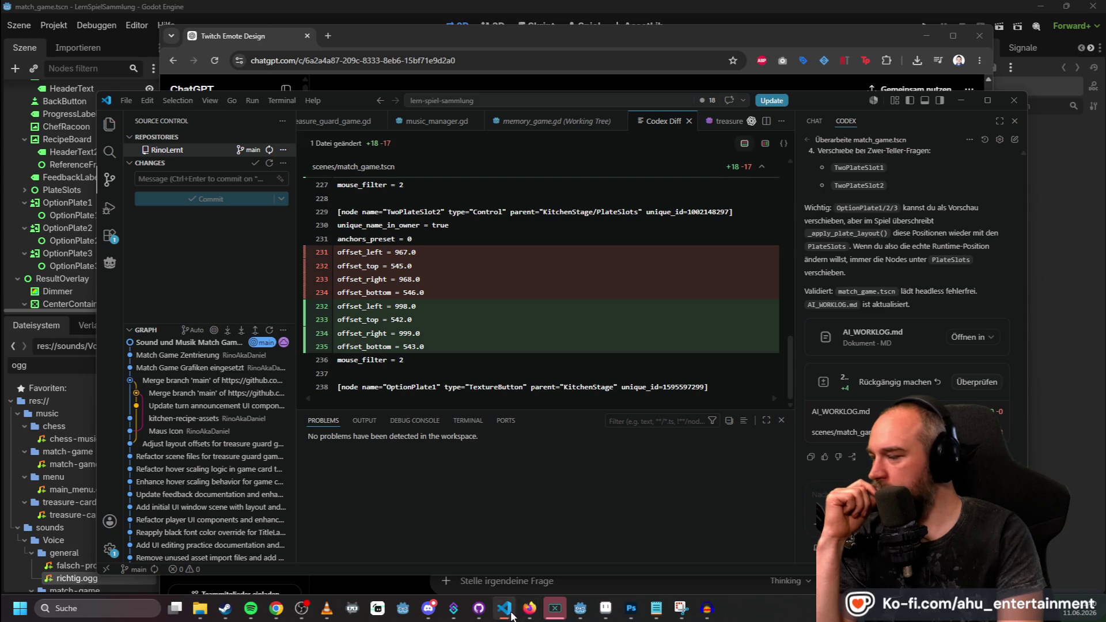
{"action": "mouse_move", "coordinate": [512, 616]}
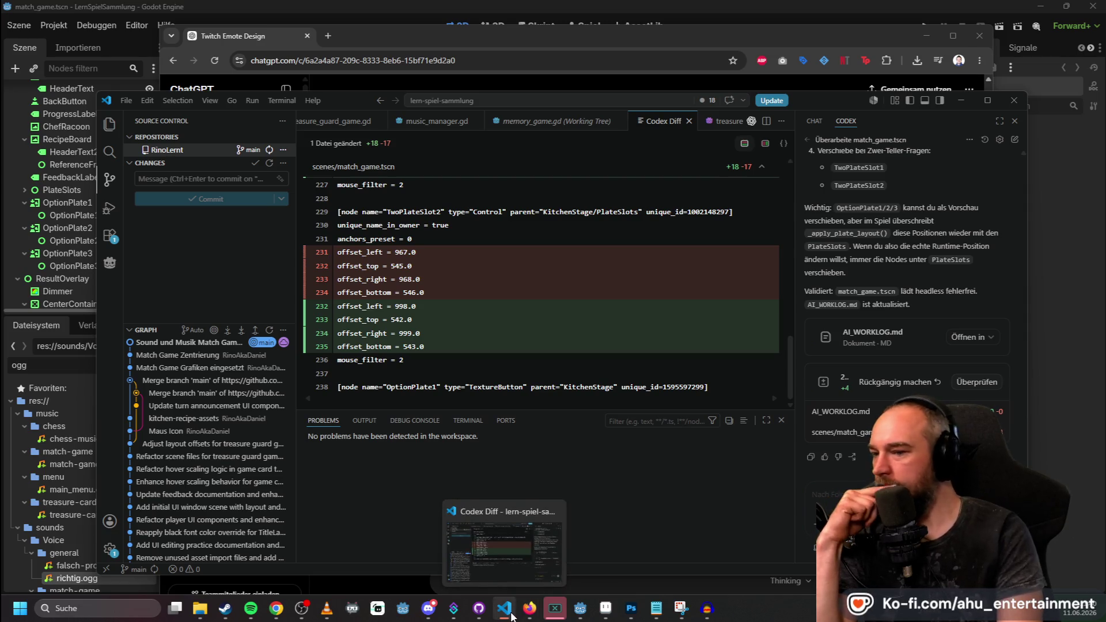
{"action": "left_click", "coordinate": [496, 37]}
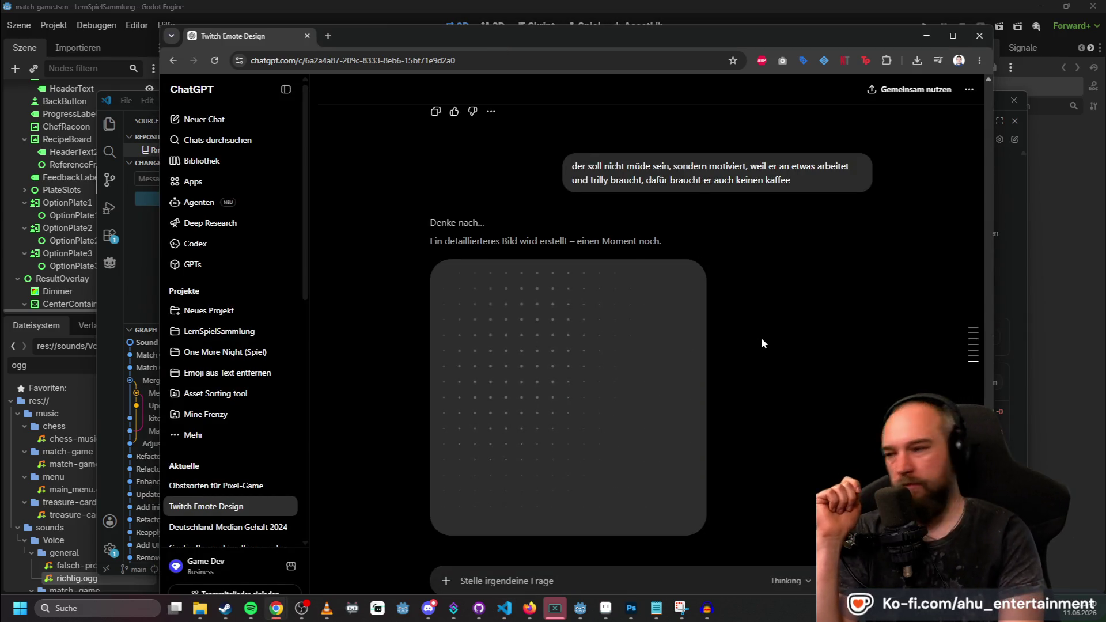
{"action": "scroll", "coordinate": [761, 331], "scroll_direction": "up", "scroll_amount": 15}
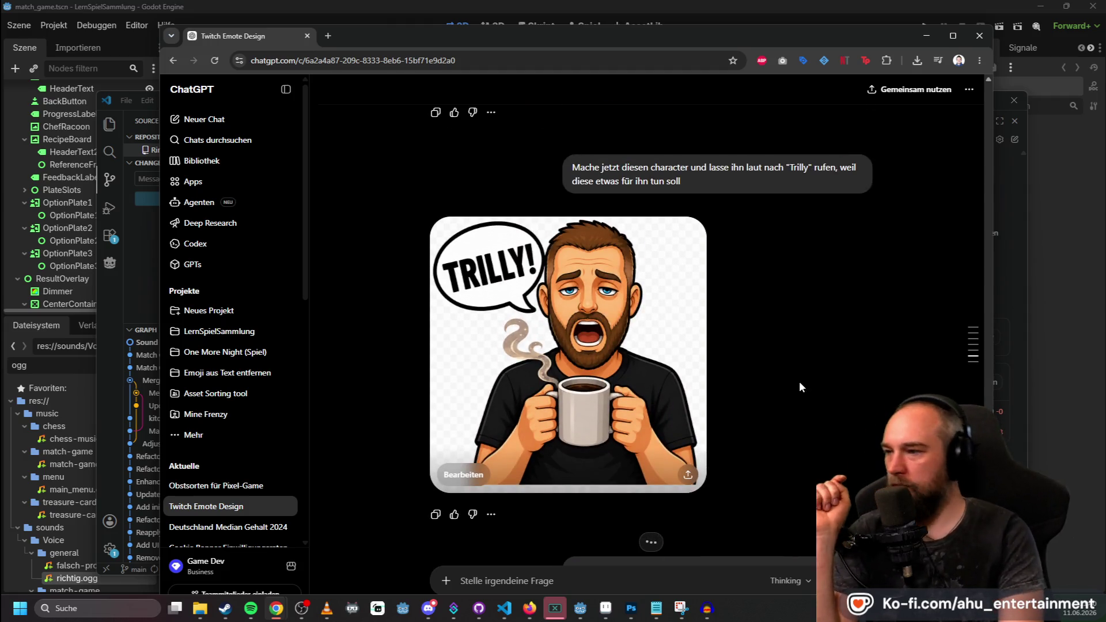
{"action": "scroll", "coordinate": [805, 379], "scroll_direction": "up", "scroll_amount": 15}
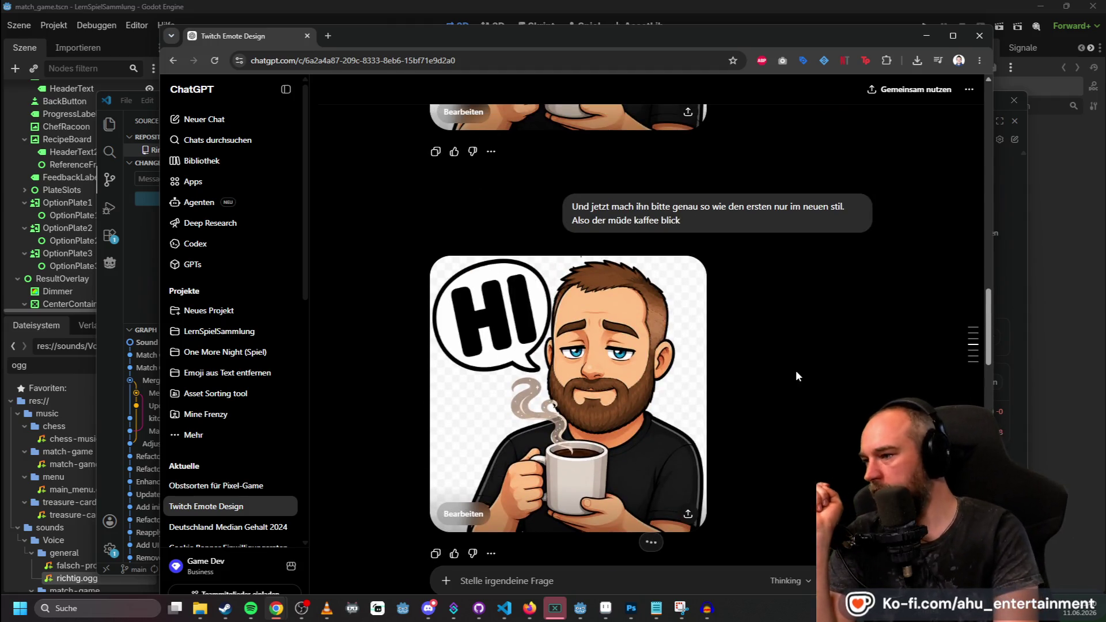
{"action": "scroll", "coordinate": [807, 357], "scroll_direction": "down", "scroll_amount": 10}
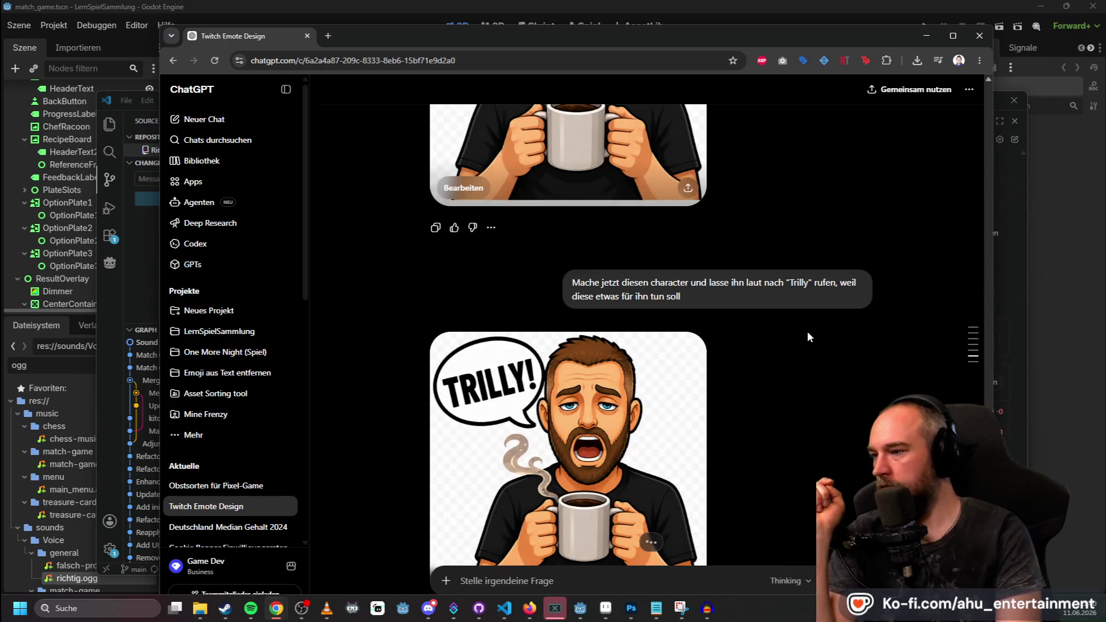
{"action": "scroll", "coordinate": [807, 330], "scroll_direction": "up", "scroll_amount": 5}
{"action": "scroll", "coordinate": [801, 368], "scroll_direction": "up", "scroll_amount": 5}
{"action": "scroll", "coordinate": [794, 369], "scroll_direction": "up", "scroll_amount": 5}
{"action": "scroll", "coordinate": [784, 371], "scroll_direction": "down", "scroll_amount": 10}
{"action": "scroll", "coordinate": [788, 362], "scroll_direction": "down", "scroll_amount": 4}
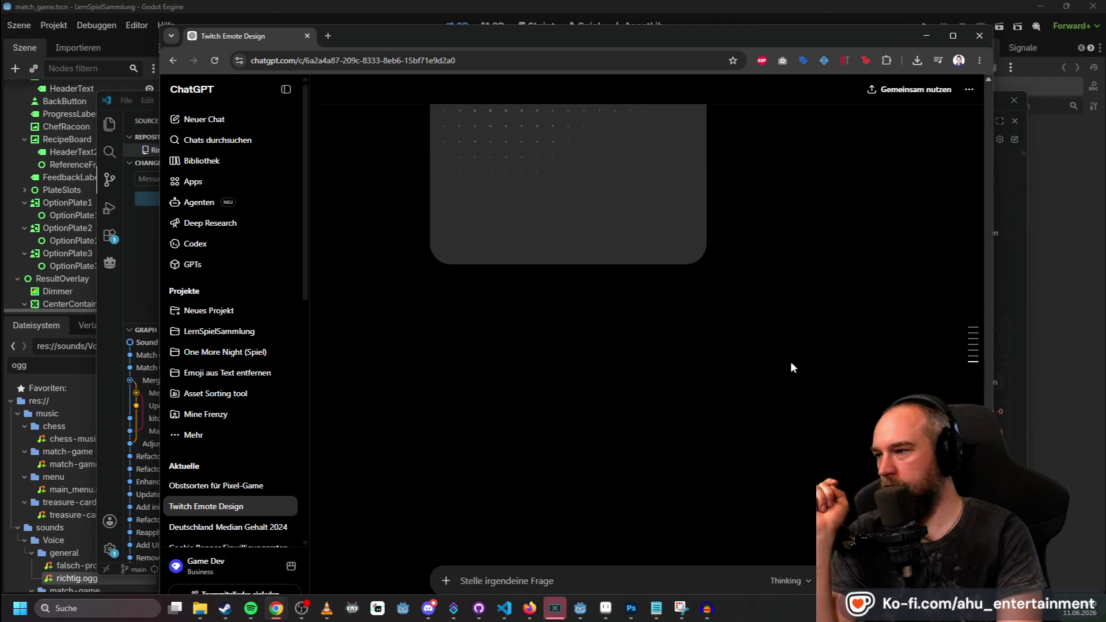
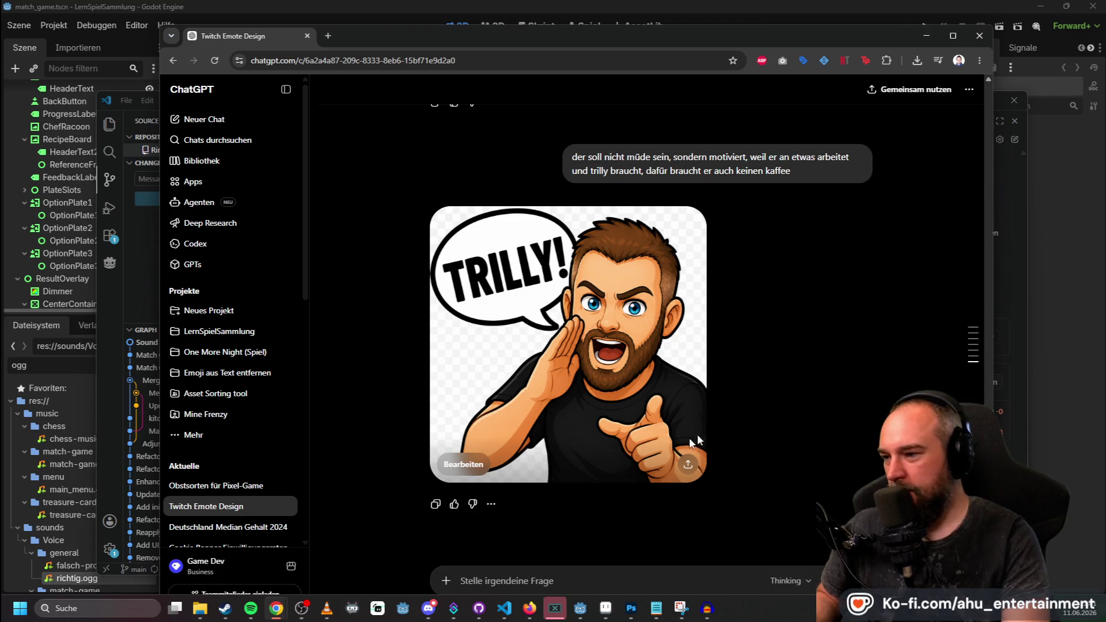
Download the TRILLY! image as trilly.png into Desktop > AHU-emotes and drop it into Photoshop.
{"action": "left_click", "coordinate": [637, 396]}
{"action": "left_click", "coordinate": [948, 91]}
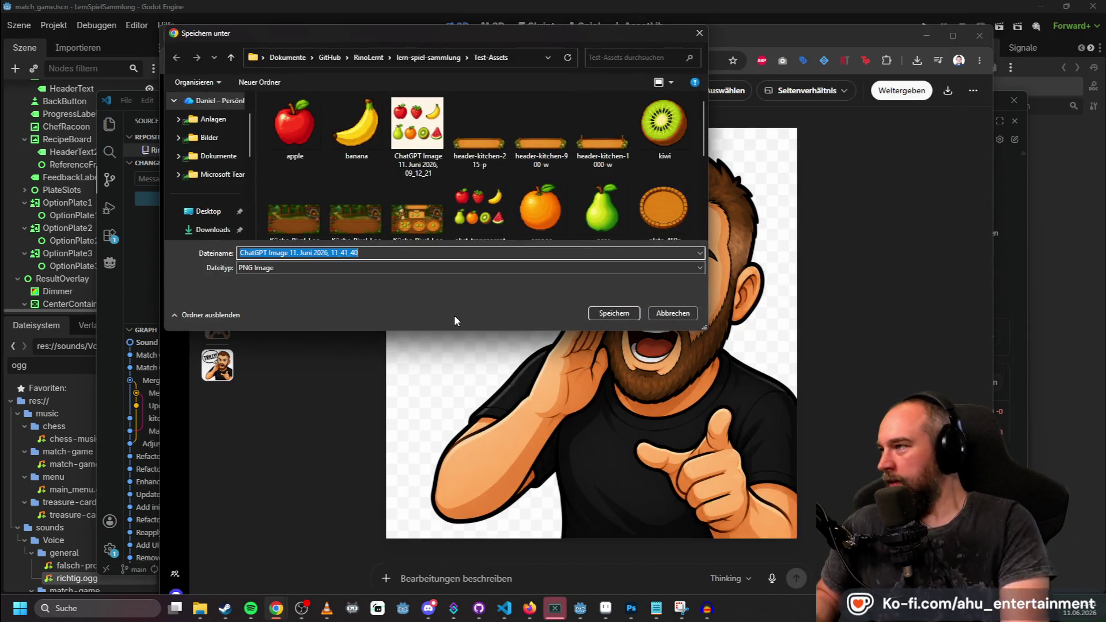
{"action": "type", "text": "trilly"}
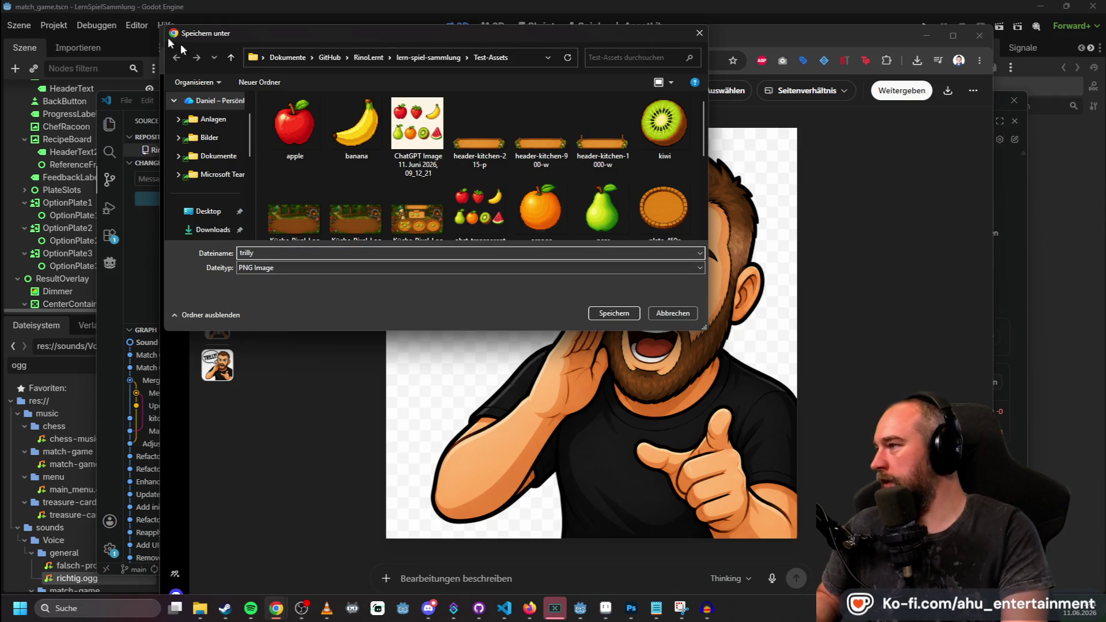
{"action": "left_click", "coordinate": [208, 212]}
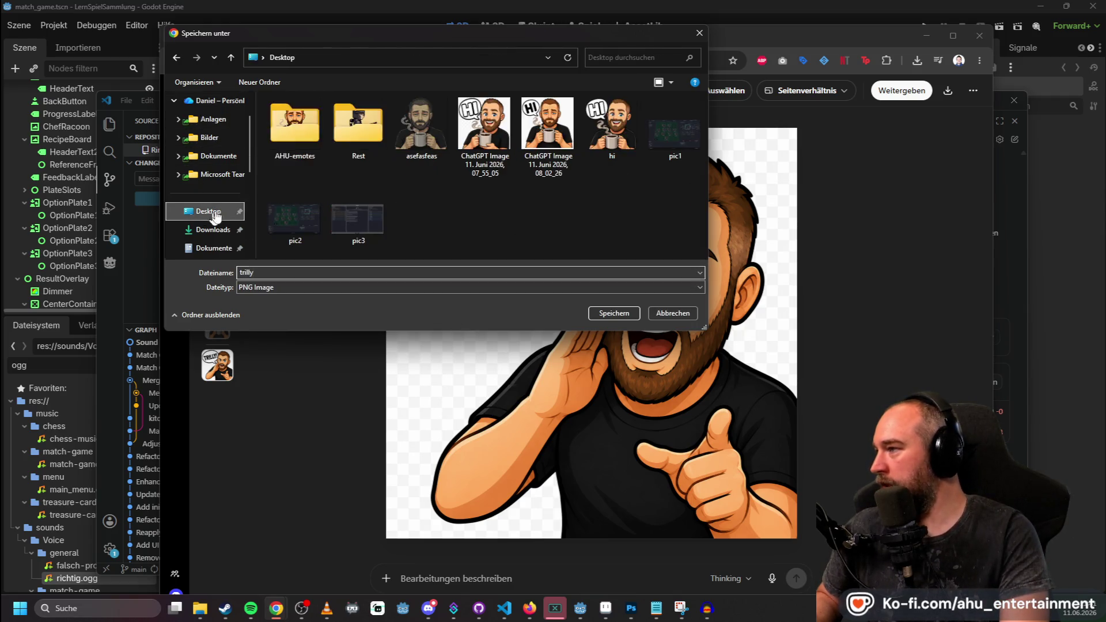
{"action": "double_click", "coordinate": [296, 124]}
{"action": "left_click", "coordinate": [593, 316]}
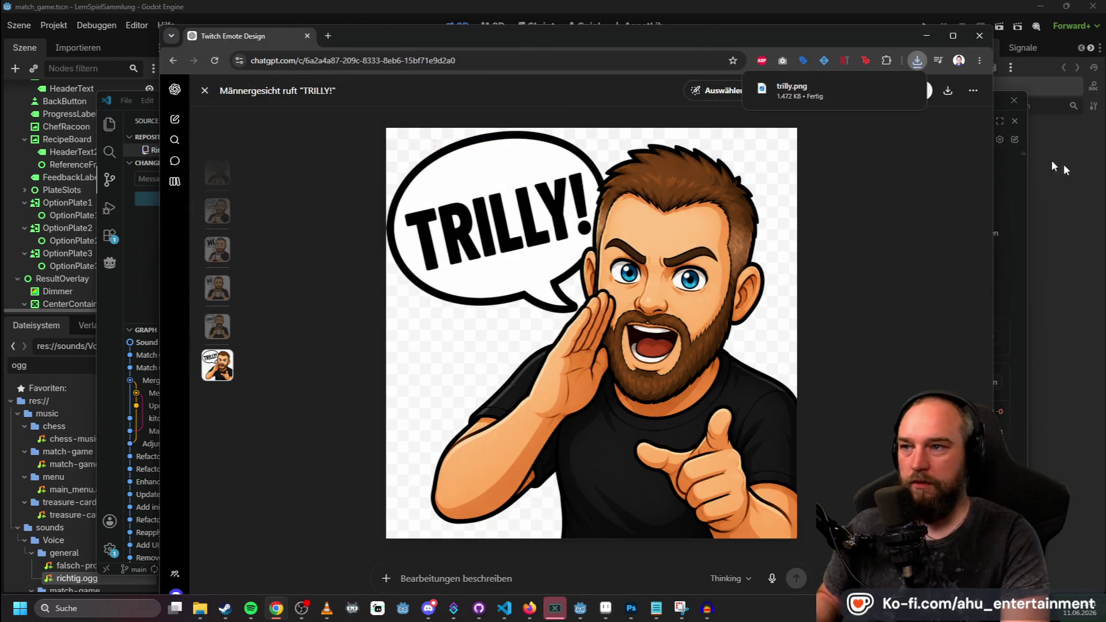
{"action": "mouse_move", "coordinate": [636, 610]}
{"action": "left_mouse_down"}
{"action": "mouse_move", "coordinate": [735, 123]}
{"action": "mouse_move", "coordinate": [861, 87]}
{"action": "mouse_move", "coordinate": [900, 43]}
{"action": "left_mouse_up"}
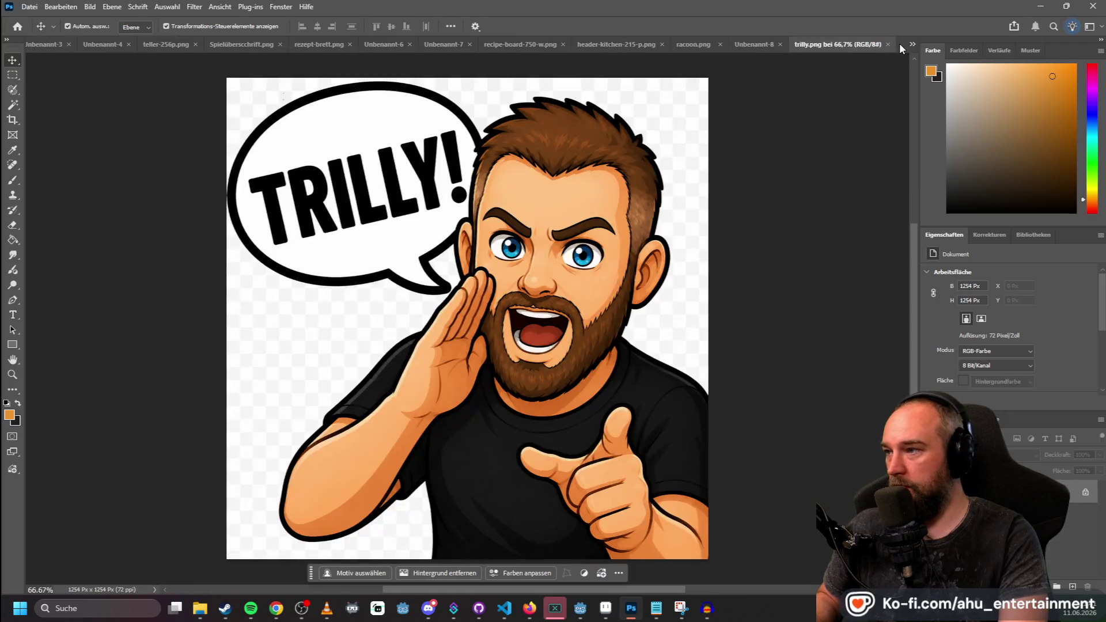
Unlock the layer and delete the white background on both sides with the Magic Wand.
{"action": "left_click", "coordinate": [1084, 491]}
{"action": "left_click", "coordinate": [13, 105]}
{"action": "left_click", "coordinate": [276, 319]}
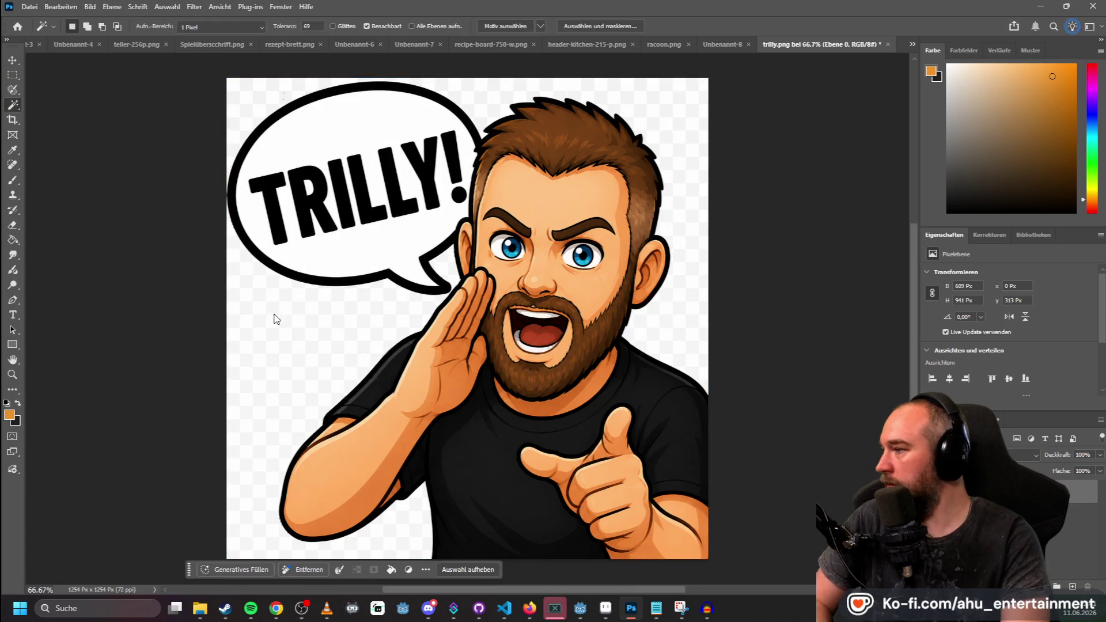
{"action": "key", "text": "Delete"}
{"action": "left_click", "coordinate": [698, 324]}
{"action": "key", "text": "Delete"}
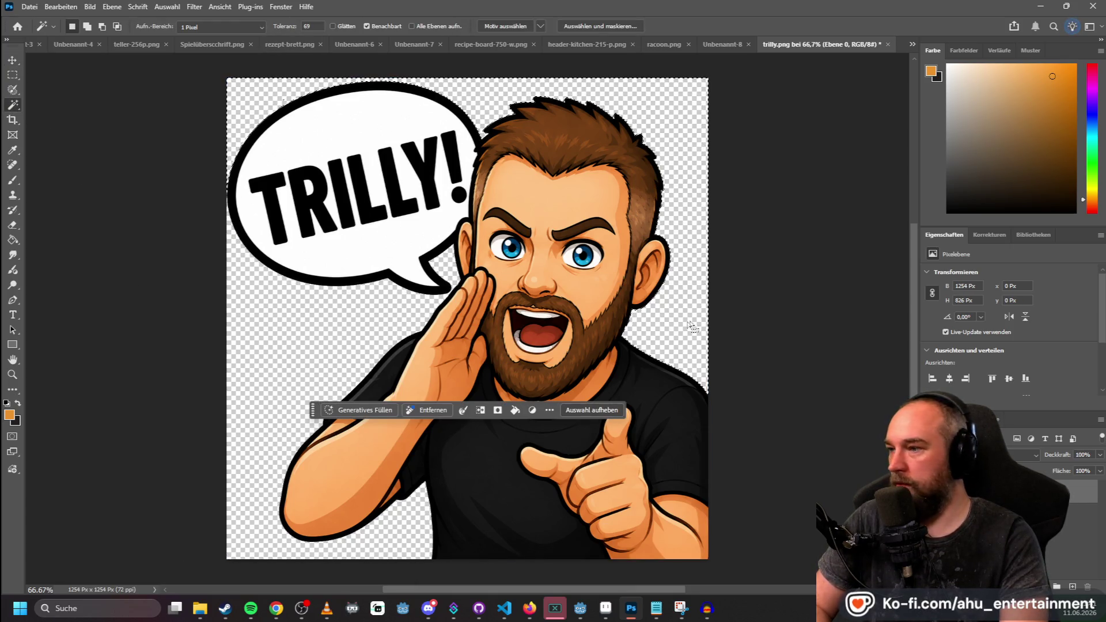
{"action": "key", "text": "m"}
{"action": "key", "text": "ctrl+d"}
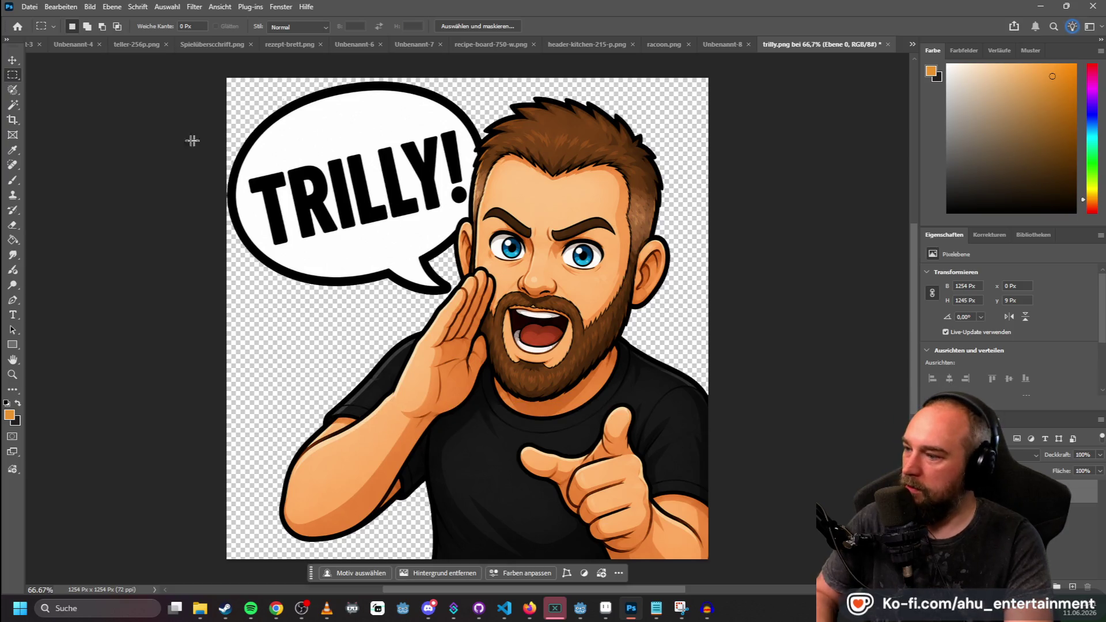
Resize the image to 800 px wide via Image Size.
{"action": "left_click", "coordinate": [111, 6]}
{"action": "mouse_move", "coordinate": [91, 10]}
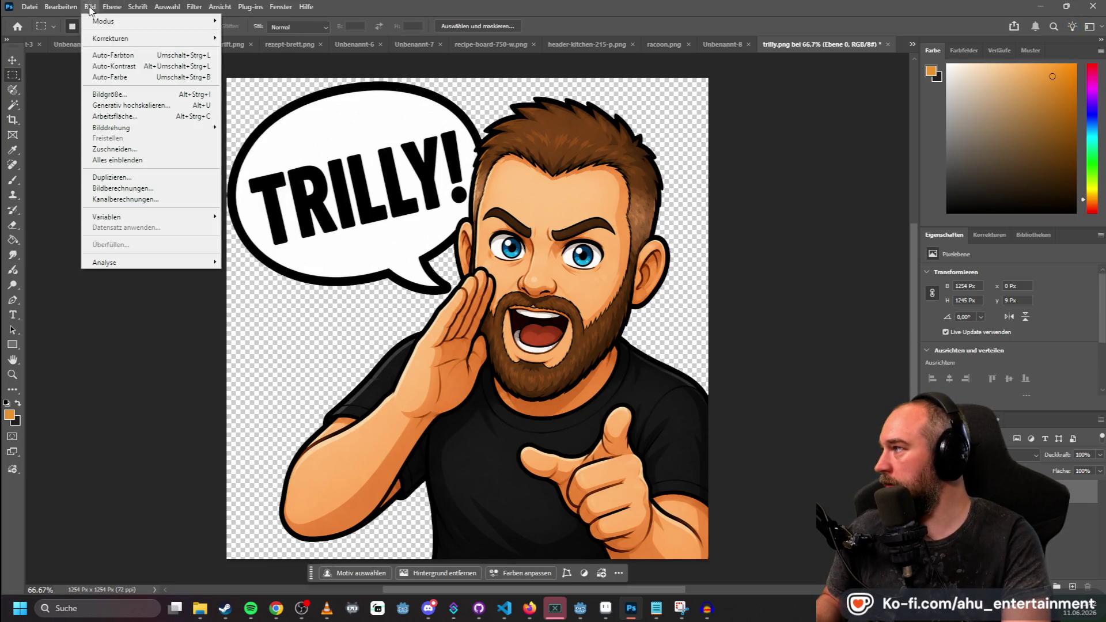
{"action": "left_click", "coordinate": [107, 94]}
{"action": "type", "text": "800"}
{"action": "key", "text": "Return"}
Quick Export the image as trilly-ready PNG into the Desktop's AHU-emotes folder.
{"action": "left_click", "coordinate": [30, 7]}
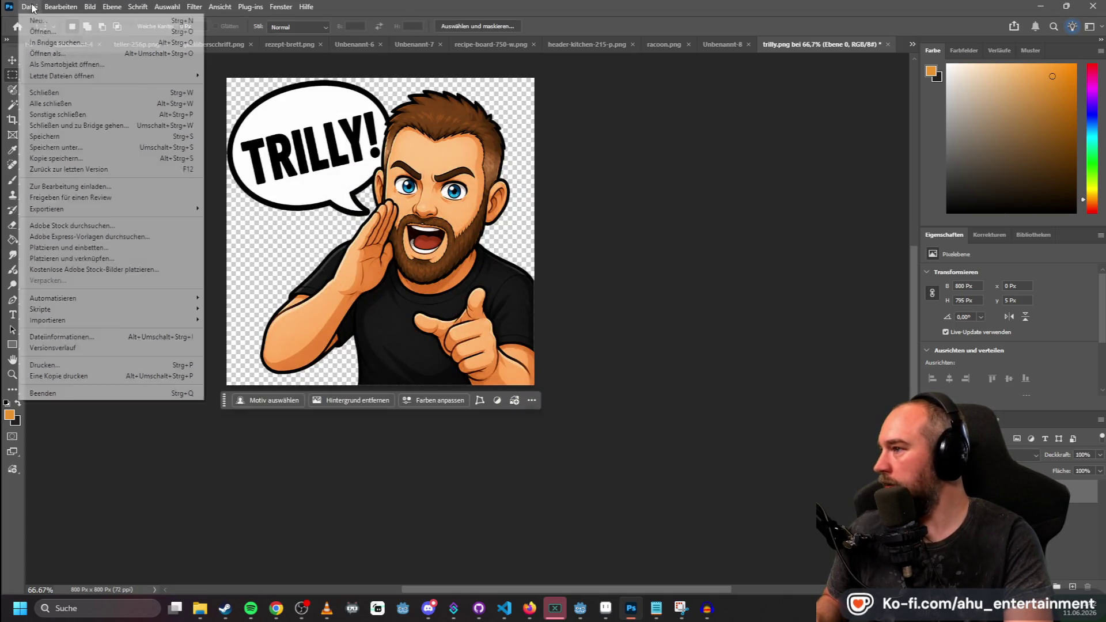
{"action": "mouse_move", "coordinate": [173, 209]}
{"action": "left_click", "coordinate": [244, 210]}
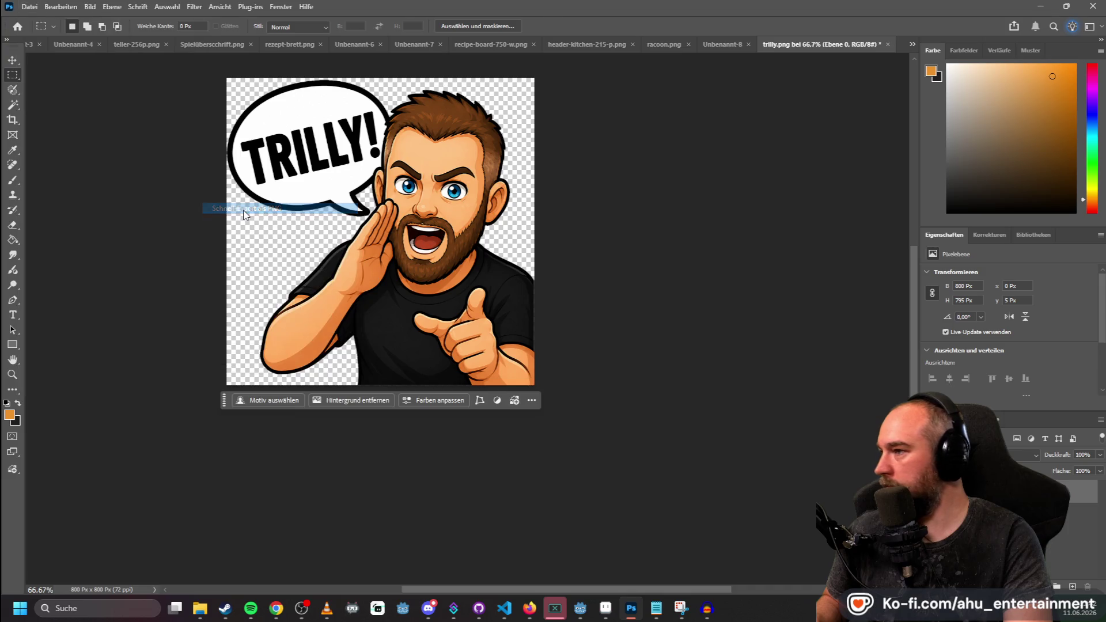
{"action": "type", "text": "tril"}
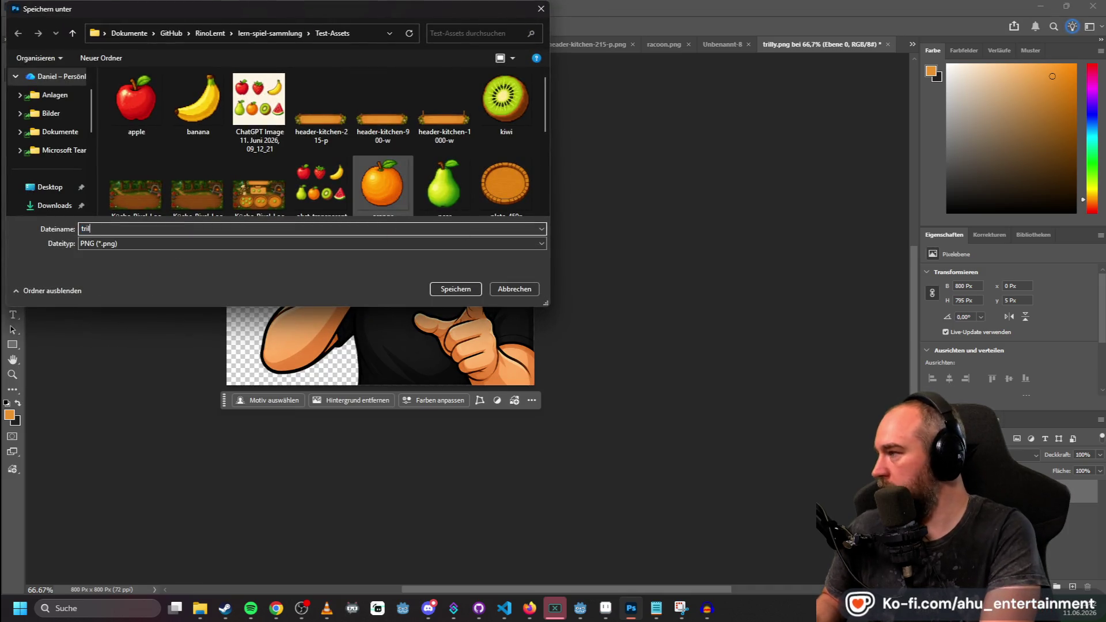
{"action": "type", "text": "ly-ready"}
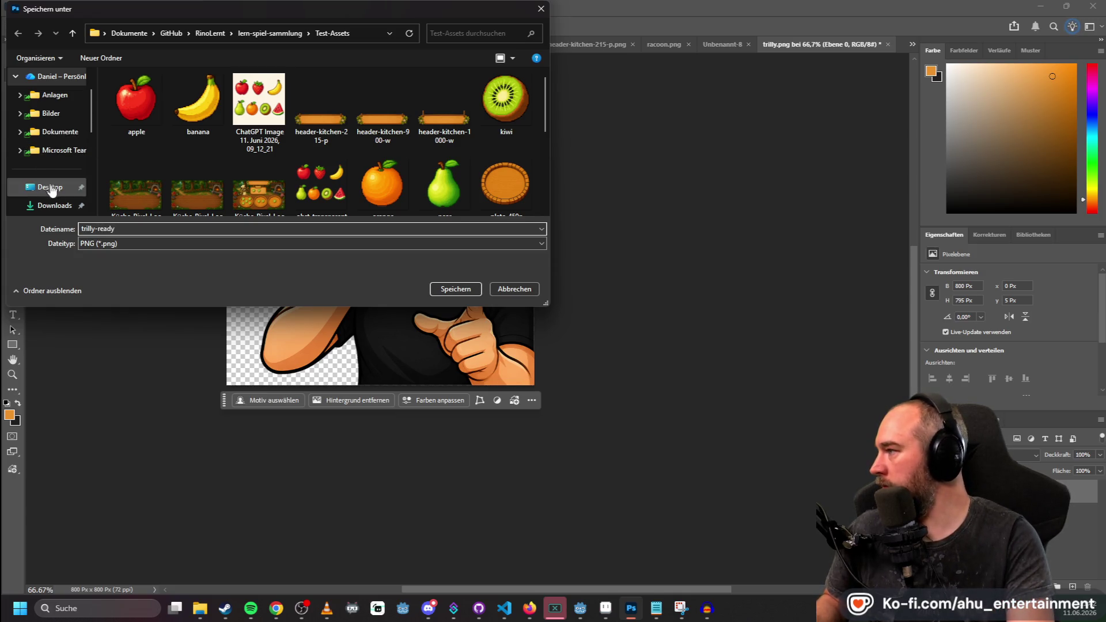
{"action": "left_click", "coordinate": [50, 187]}
{"action": "double_click", "coordinate": [136, 99]}
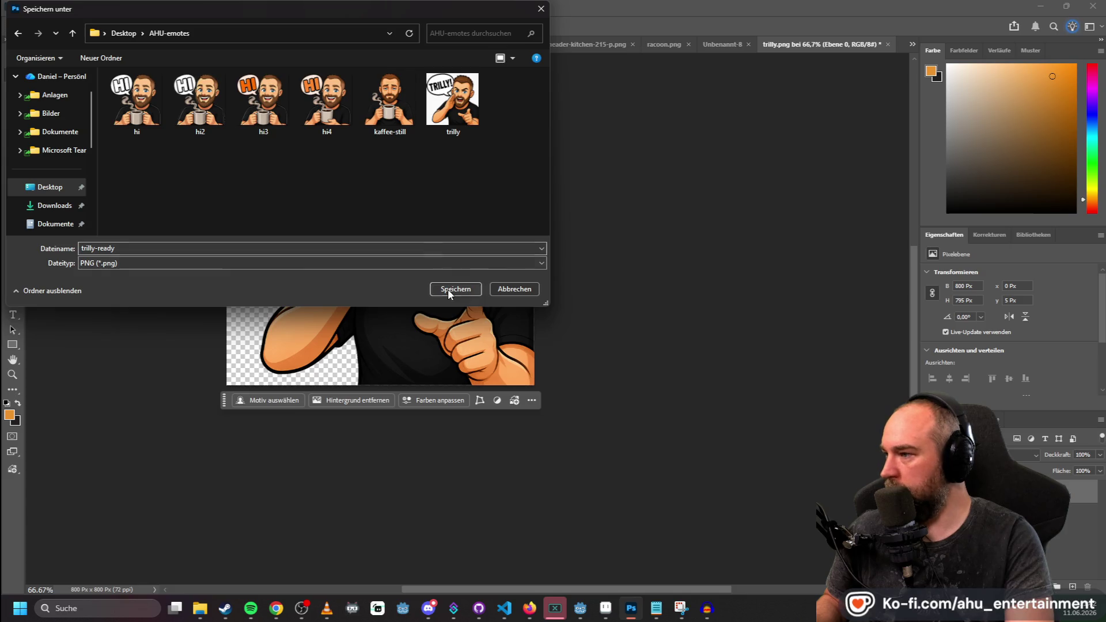
{"action": "left_click", "coordinate": [456, 289]}
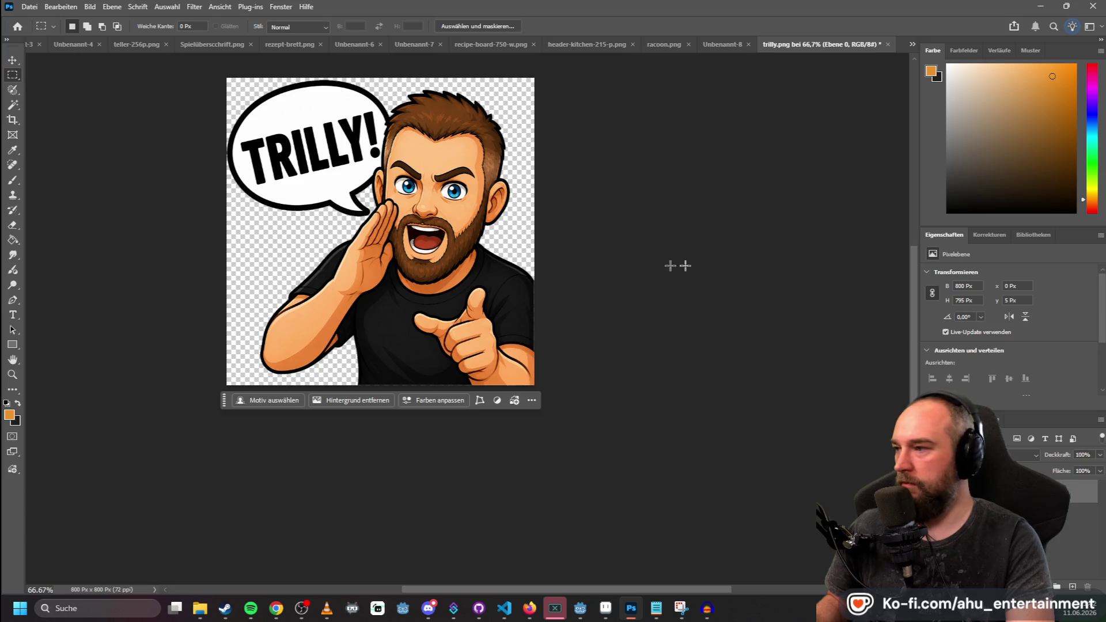
{"action": "key", "text": "alt+Tab"}
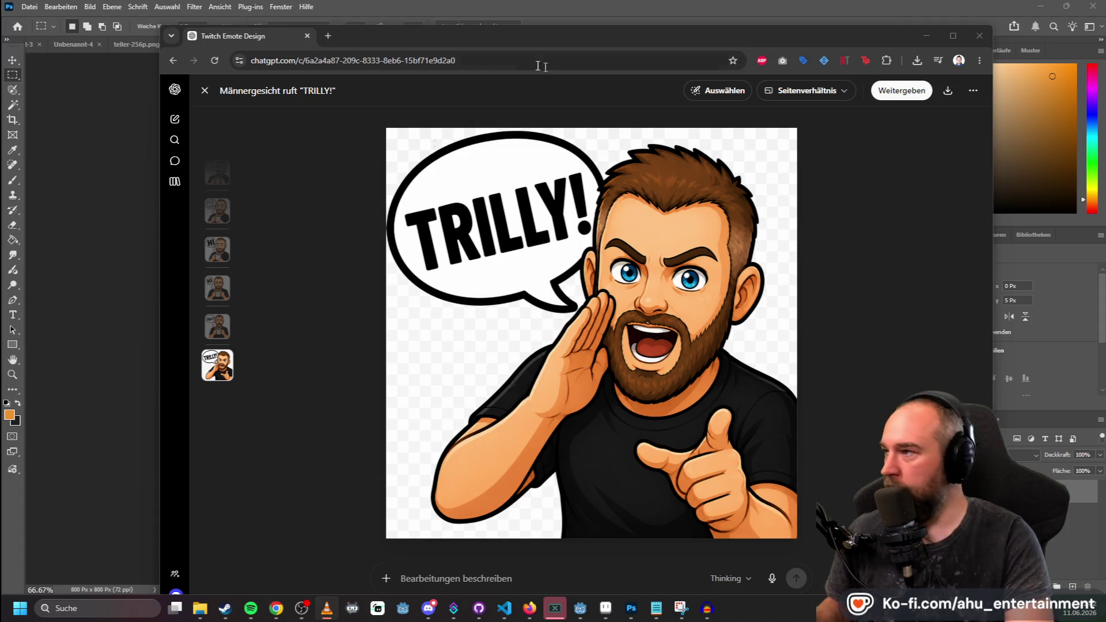
Copy the smiling HI coffee emote image from the ChatGPT chat.
{"action": "left_click", "coordinate": [340, 183]}
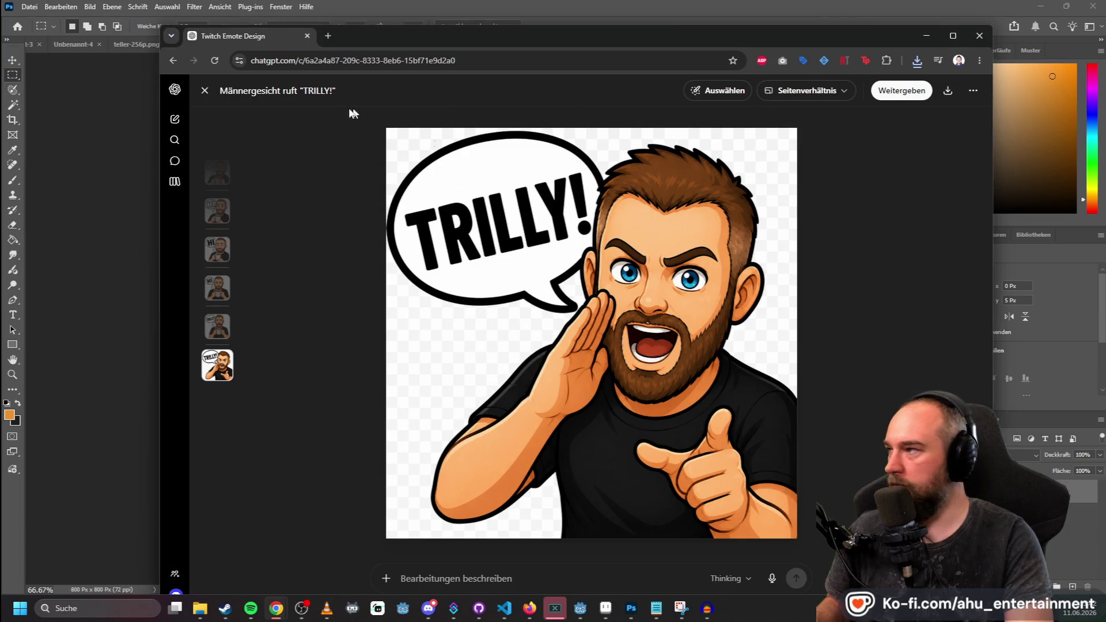
{"action": "left_click", "coordinate": [205, 90]}
{"action": "scroll", "coordinate": [713, 404], "scroll_direction": "up", "scroll_amount": 10}
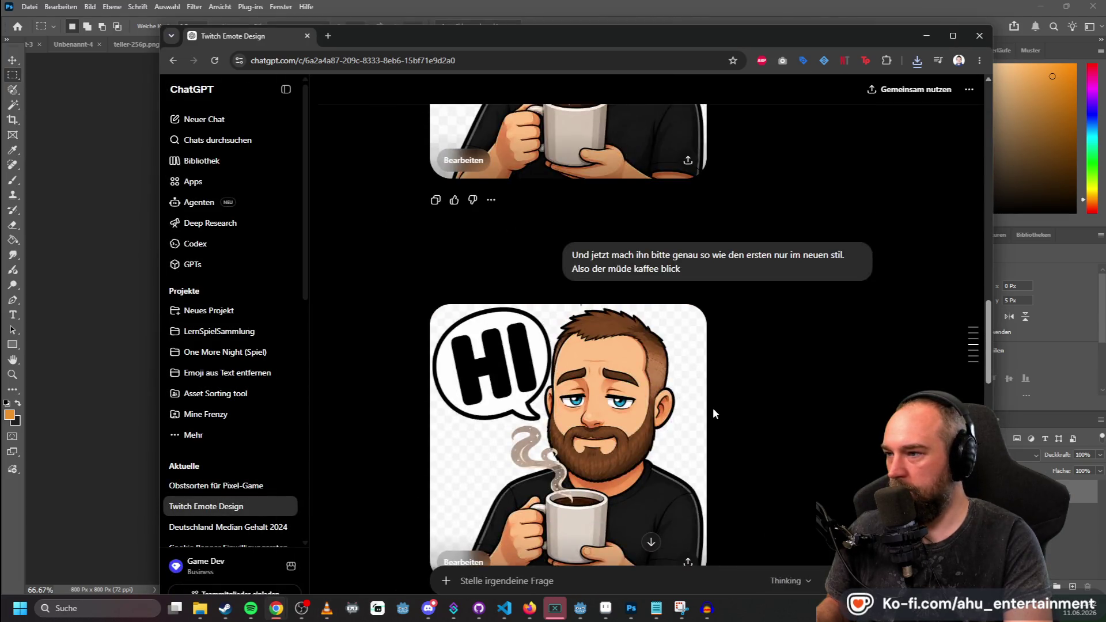
{"action": "scroll", "coordinate": [709, 407], "scroll_direction": "up", "scroll_amount": 5}
{"action": "scroll", "coordinate": [709, 407], "scroll_direction": "down", "scroll_amount": 3}
{"action": "left_click", "coordinate": [650, 287]}
{"action": "right_click", "coordinate": [697, 257]}
{"action": "left_click", "coordinate": [765, 306]}
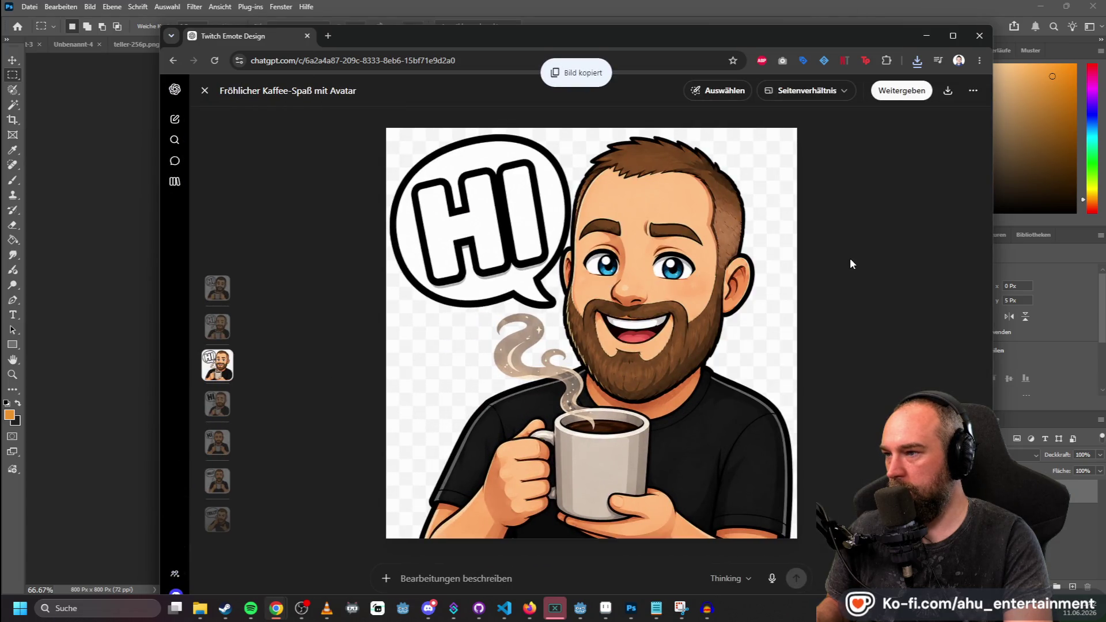
{"action": "left_click", "coordinate": [205, 90]}
Paste the HI image into the prompt and send a request for TRILLY's face, hair and beard to follow it.
{"action": "scroll", "coordinate": [598, 405], "scroll_direction": "down", "scroll_amount": 5}
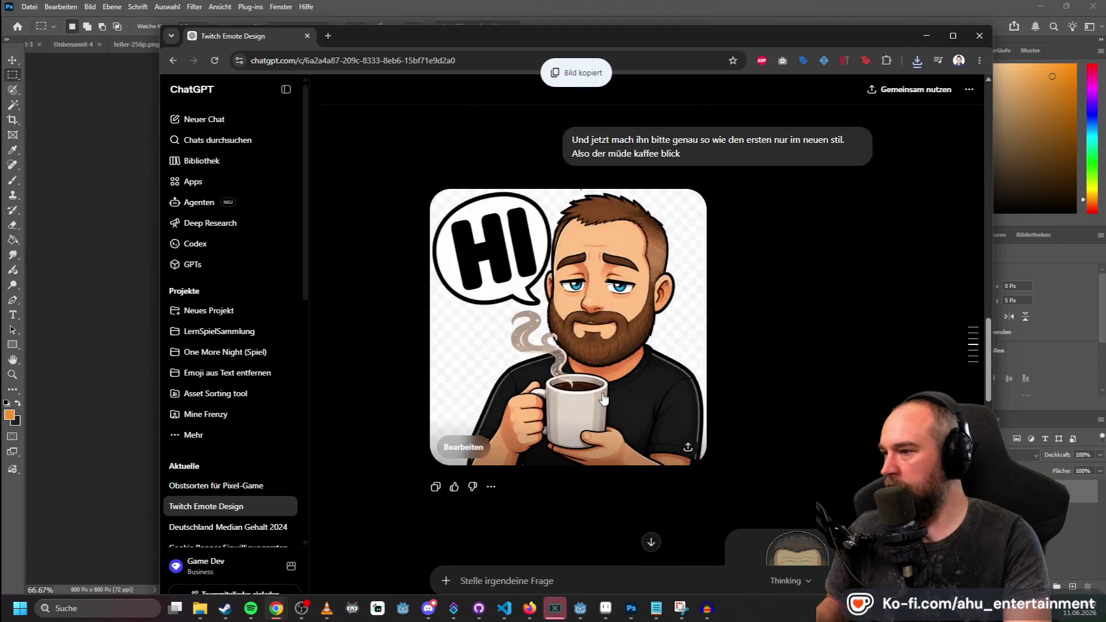
{"action": "scroll", "coordinate": [598, 405], "scroll_direction": "down", "scroll_amount": 4}
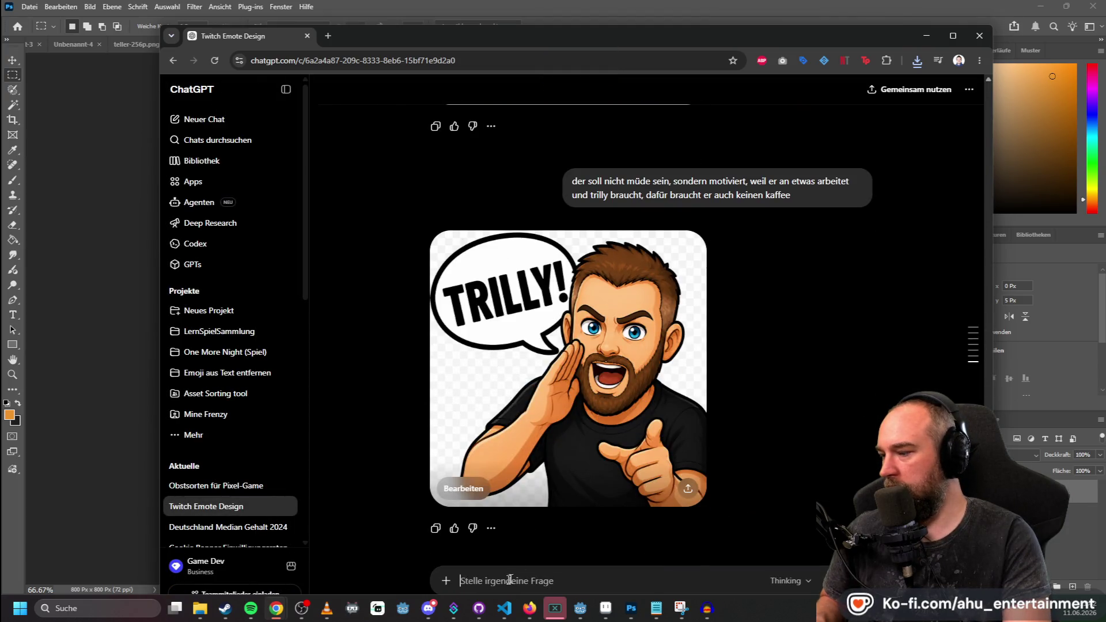
{"action": "key", "text": "ctrl+v"}
{"action": "type", "text": "haa"}
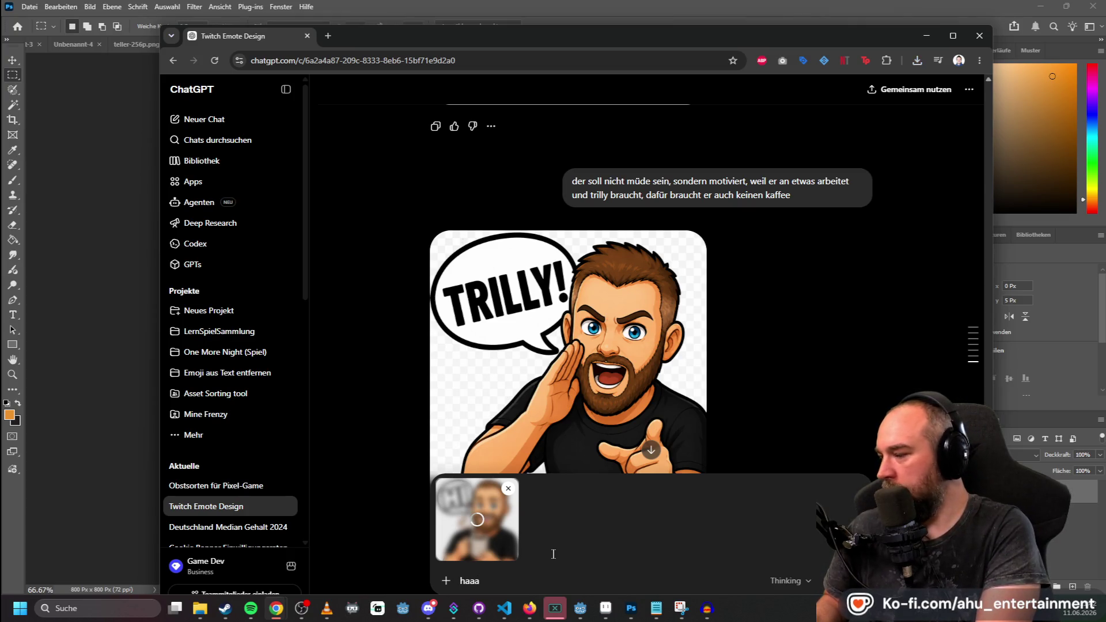
{"action": "key", "text": "BackSpace"}
{"action": "type", "text": "re und bart v"}
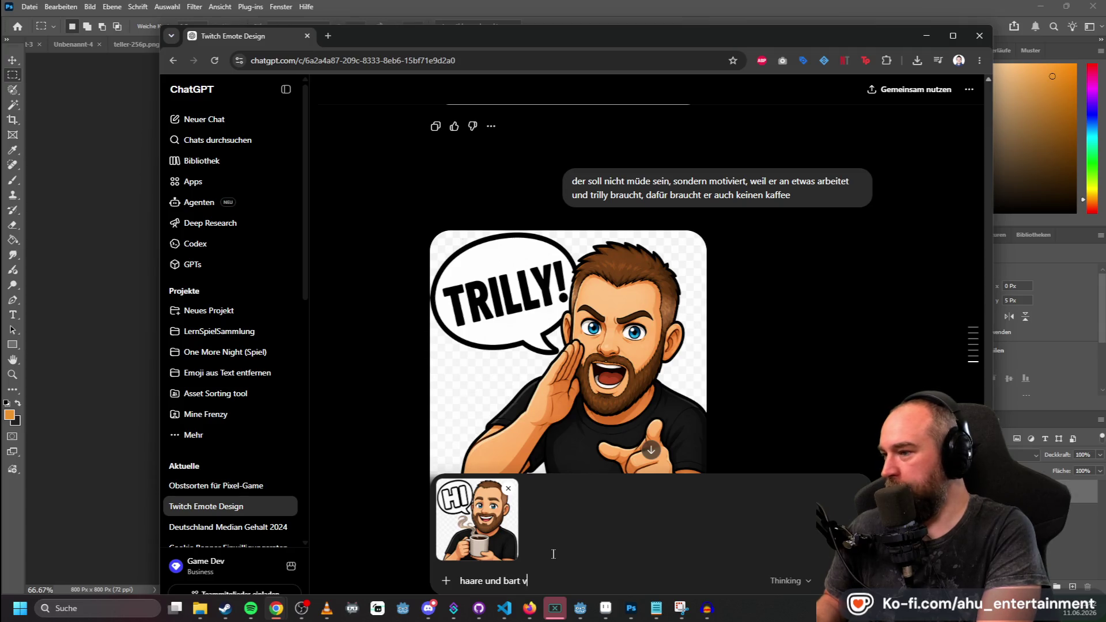
{"action": "type", "text": "om trilly rufer w"}
{"action": "type", "text": "ieder mehr in die richtung hier"}
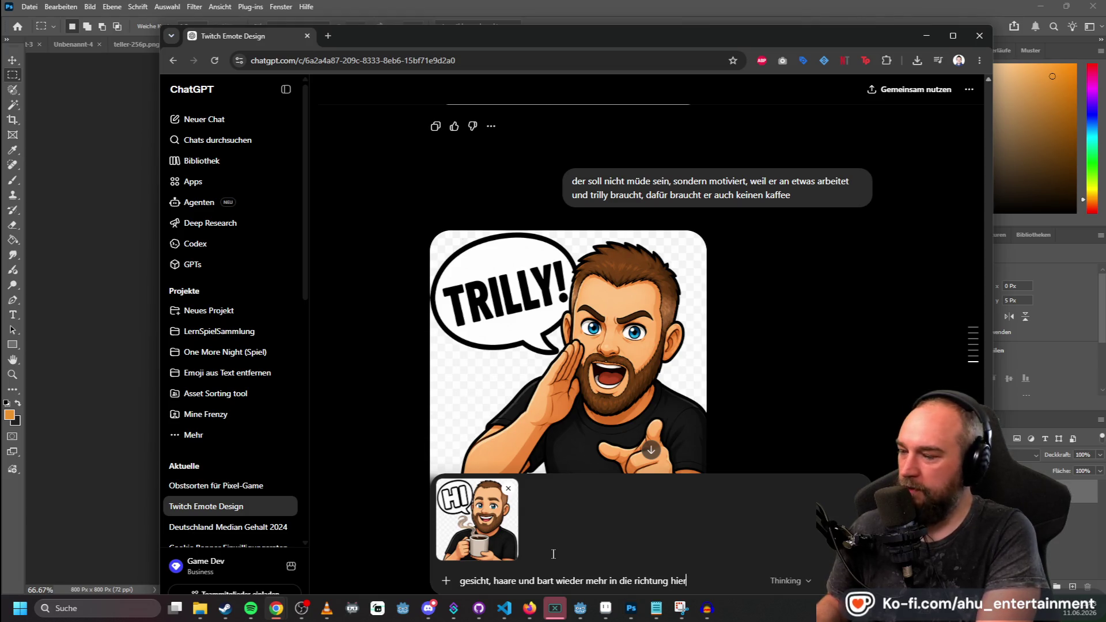
{"action": "type", "text": "nke"}
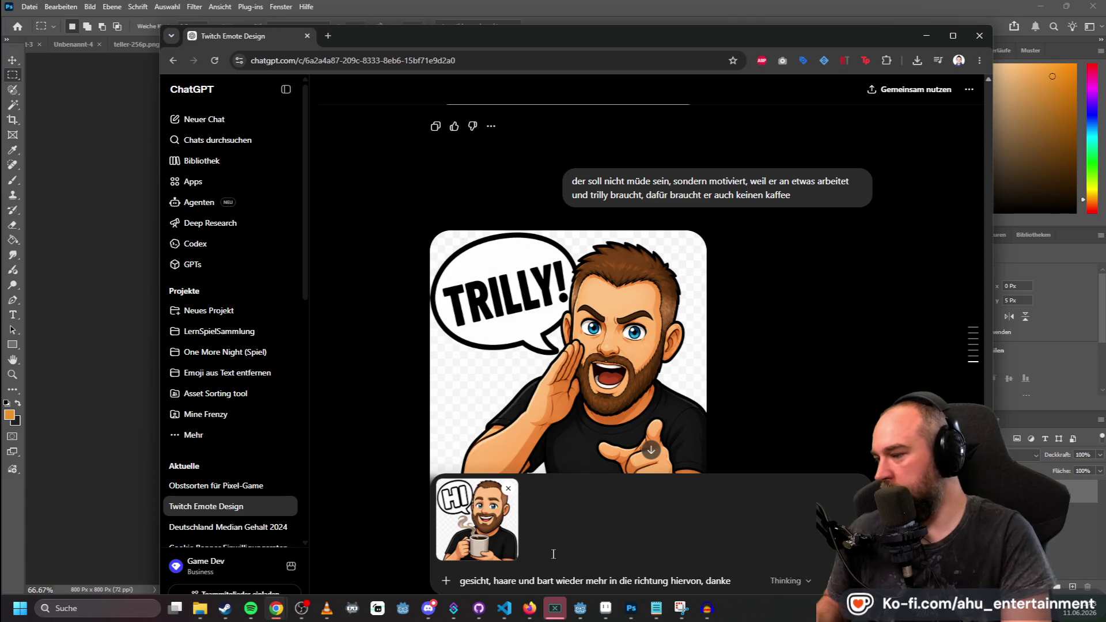
{"action": "key", "text": "Return"}
{"action": "key", "text": "alt+Tab"}
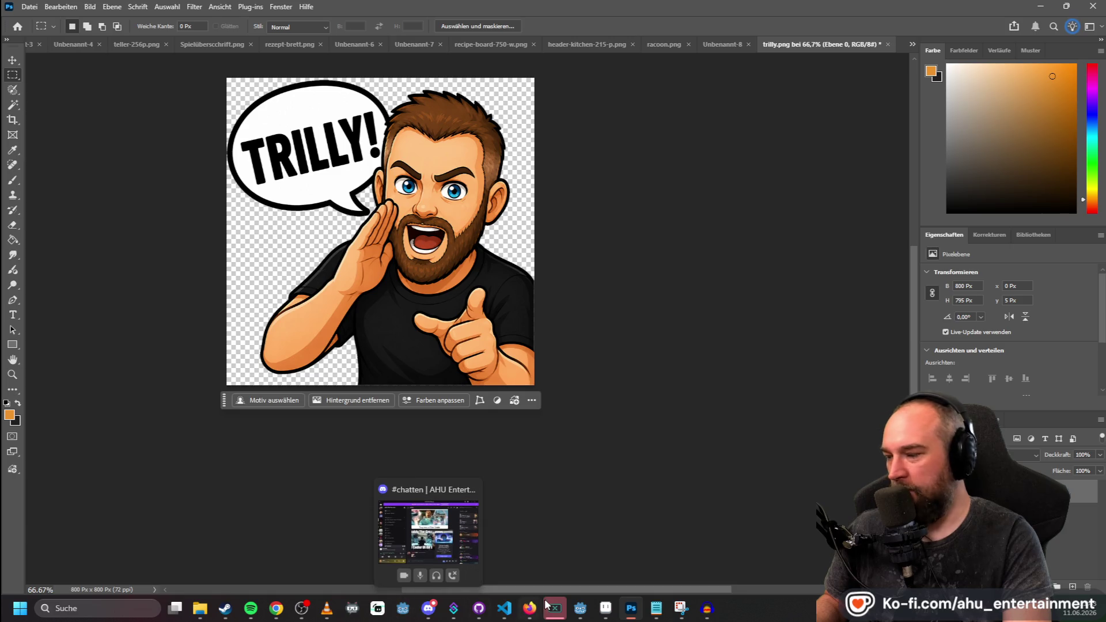
Pull the latest changes into the repository from the code editor.
{"action": "left_click", "coordinate": [504, 608]}
{"action": "left_click", "coordinate": [283, 150]}
{"action": "left_click", "coordinate": [322, 165]}
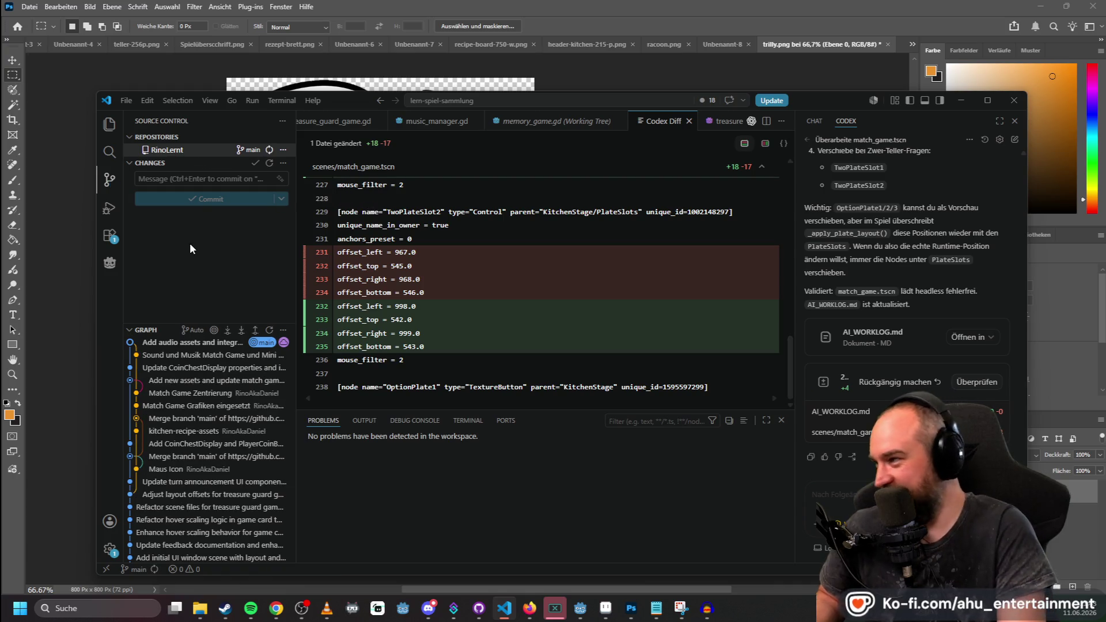
{"action": "left_click", "coordinate": [559, 4]}
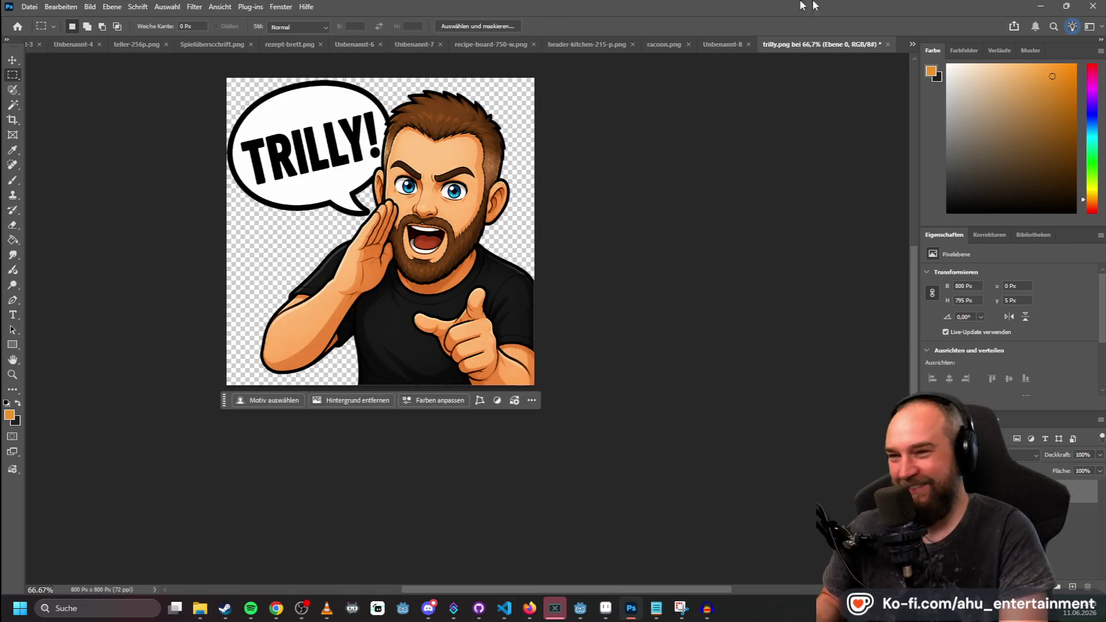
Reload the changed scene files from disk in Godot and run the project.
{"action": "left_click", "coordinate": [582, 610]}
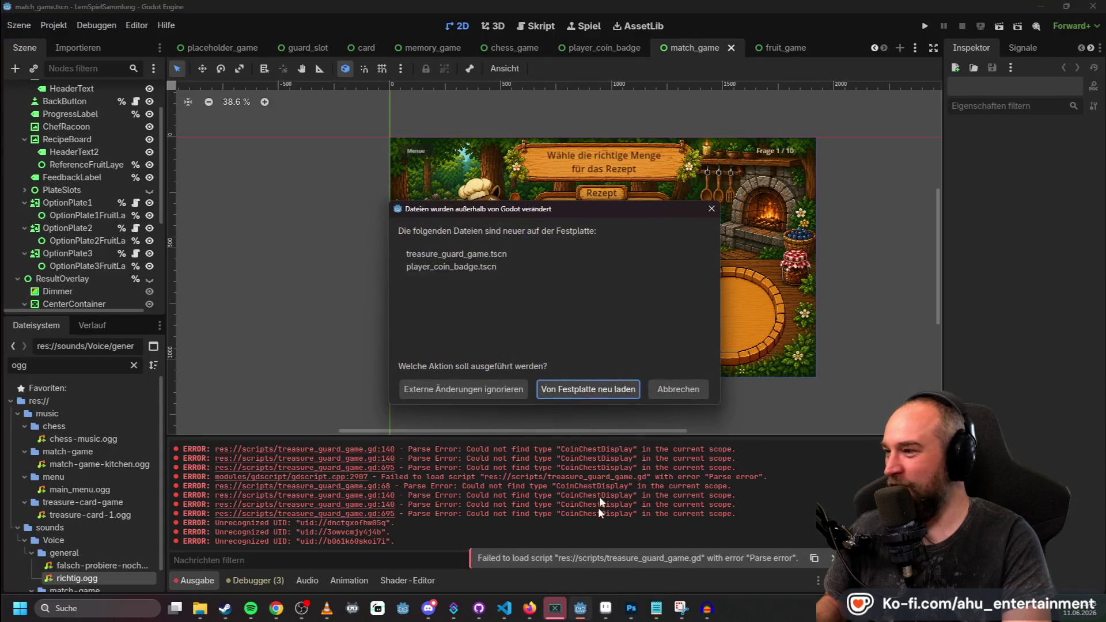
{"action": "left_click", "coordinate": [588, 389]}
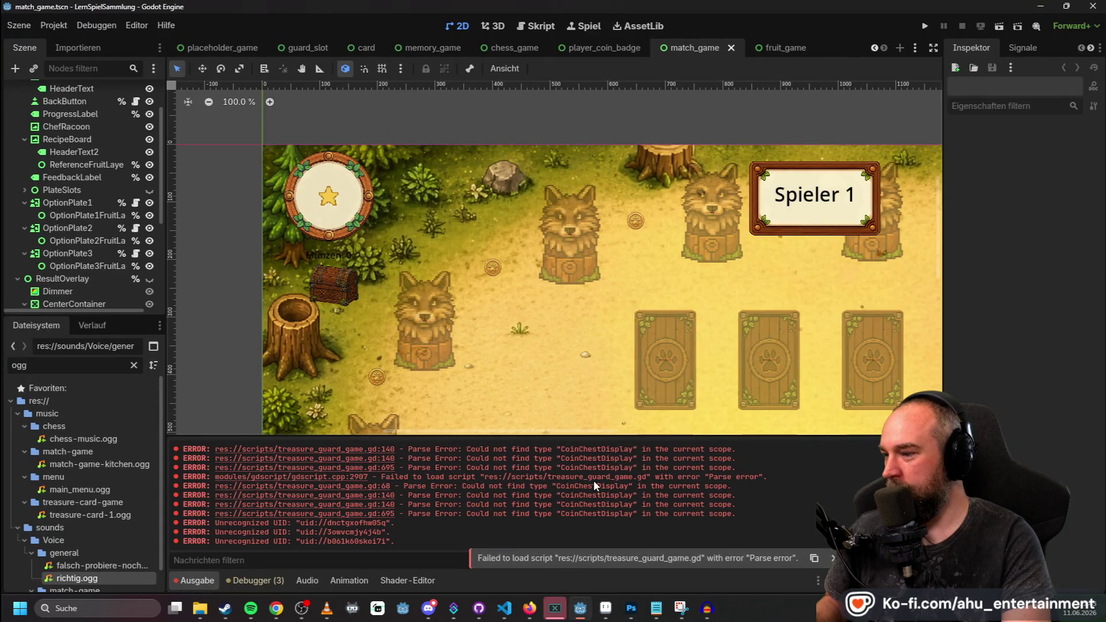
{"action": "scroll", "coordinate": [694, 254], "scroll_direction": "down", "scroll_amount": 5}
{"action": "left_click", "coordinate": [925, 26]}
Start Der Schatz des Jarls with 2 Spieler and flip the four top-row cards.
{"action": "left_click", "coordinate": [375, 252]}
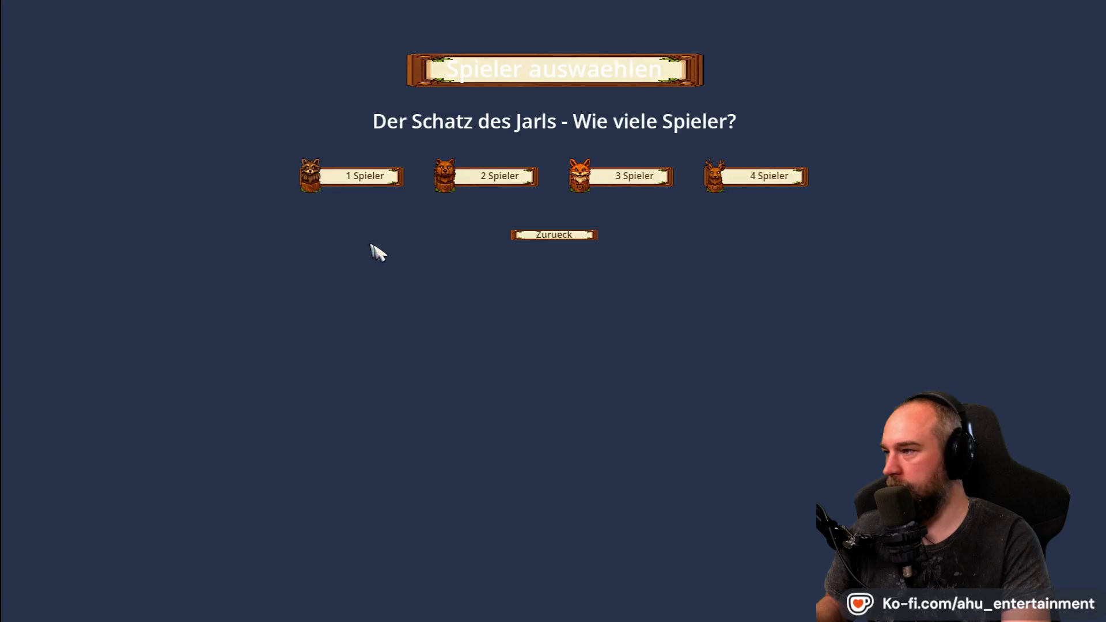
{"action": "left_click", "coordinate": [507, 179]}
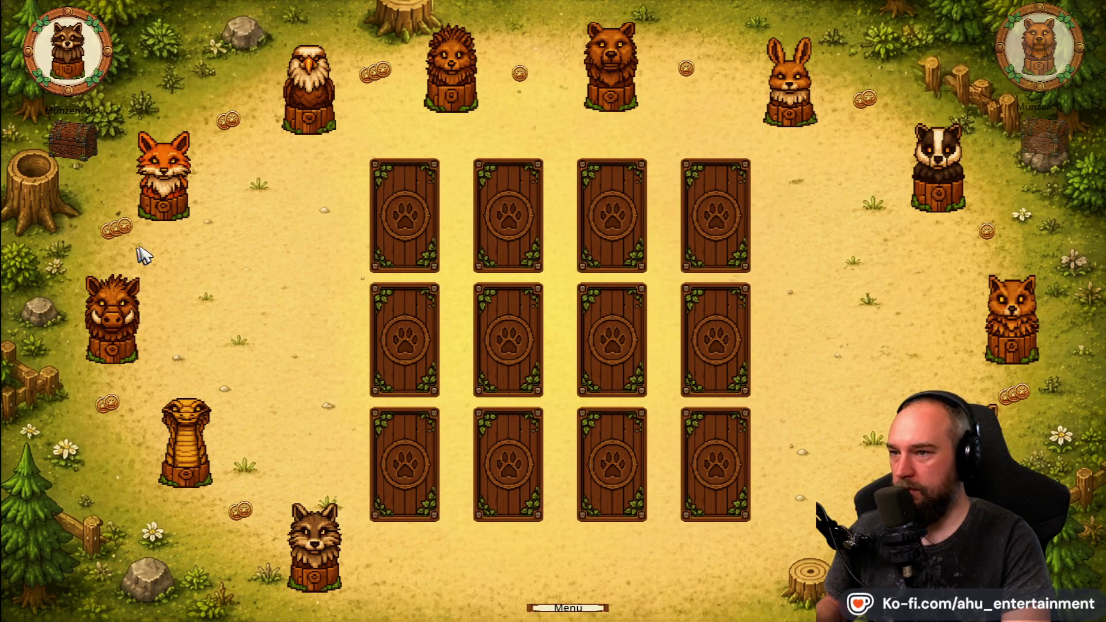
{"action": "left_click", "coordinate": [407, 240]}
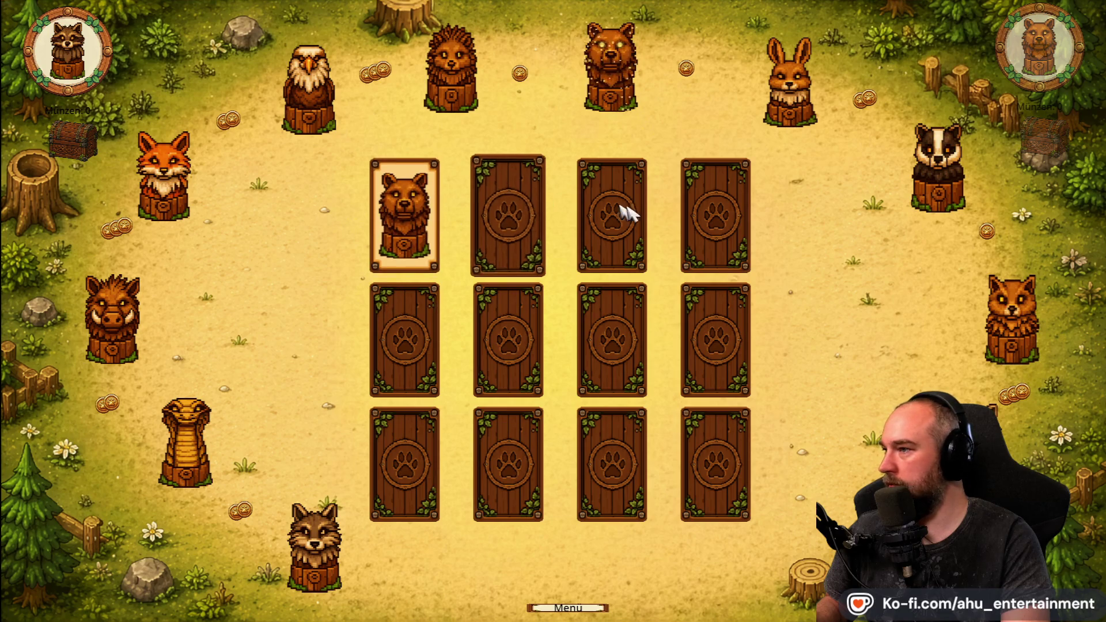
{"action": "left_click", "coordinate": [532, 217]}
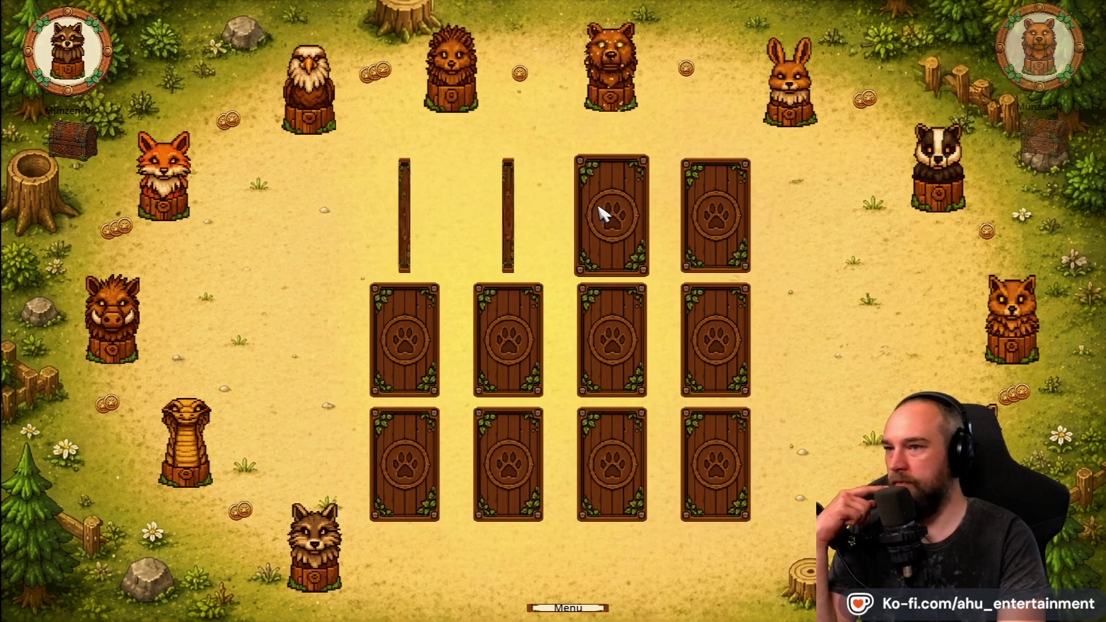
{"action": "left_click", "coordinate": [628, 230]}
{"action": "left_click", "coordinate": [726, 240]}
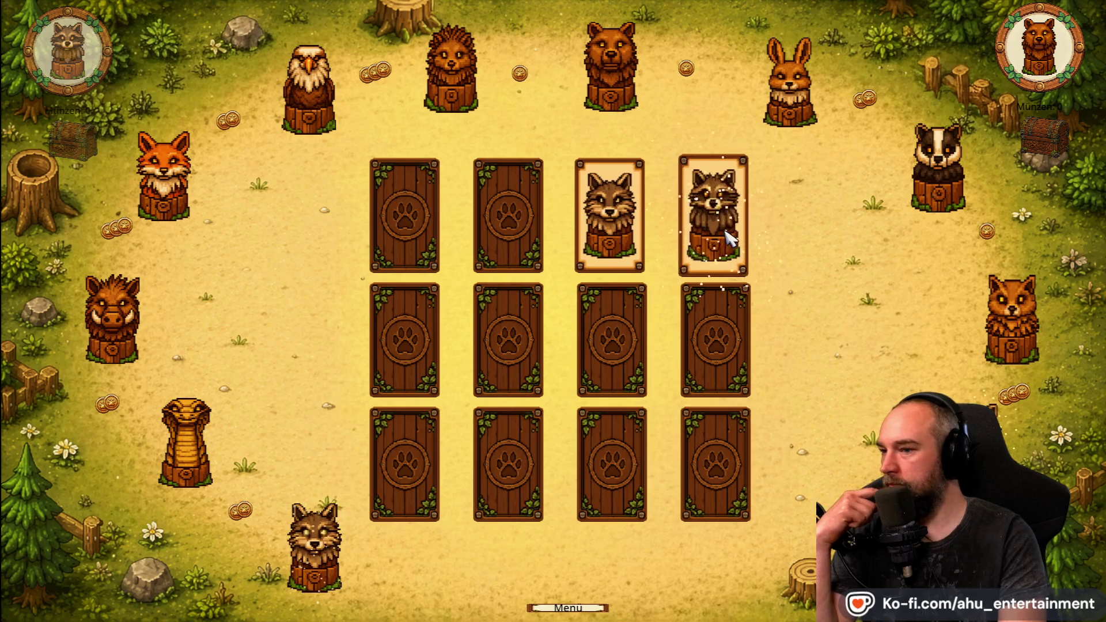
Flip further card pairs in the top and middle rows, then stop the game with F8.
{"action": "left_click", "coordinate": [412, 219]}
{"action": "left_click", "coordinate": [428, 312]}
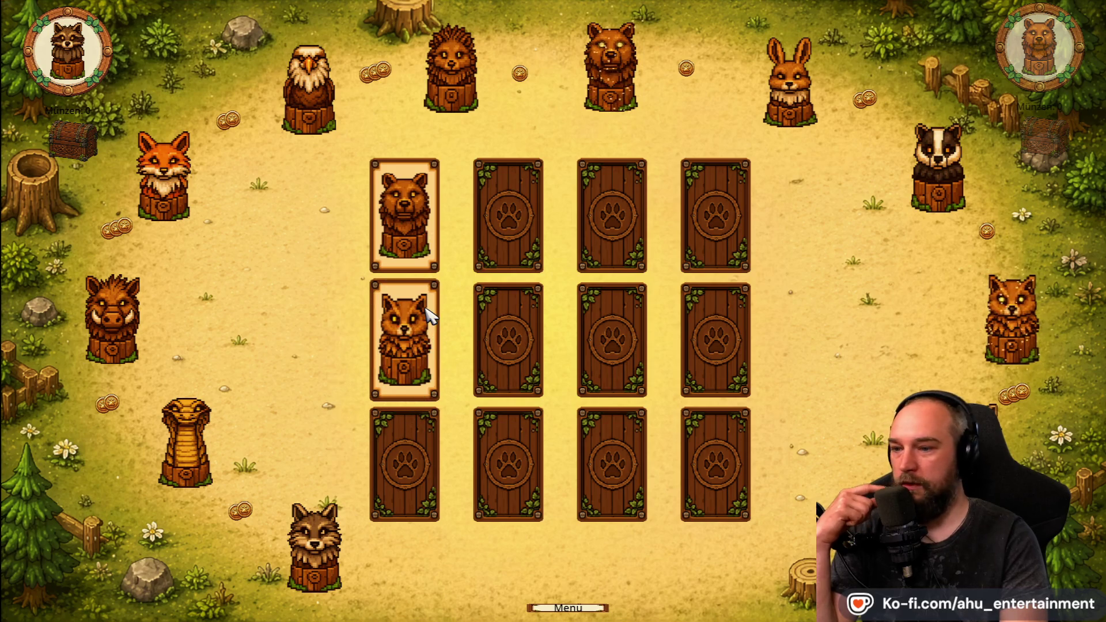
{"action": "left_click", "coordinate": [719, 217]}
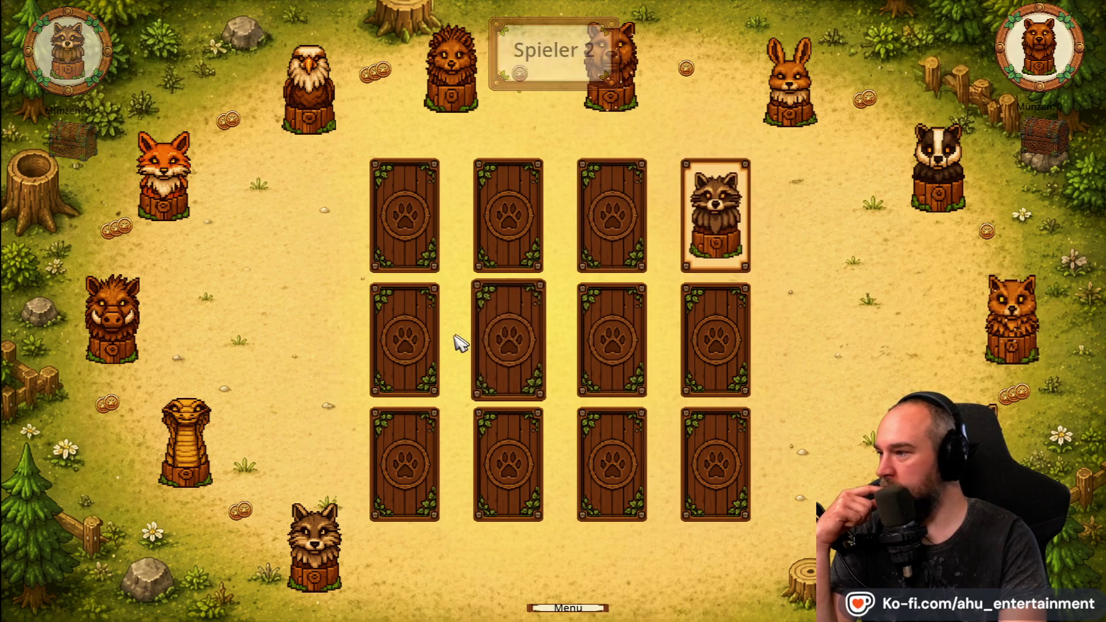
{"action": "left_click", "coordinate": [433, 340]}
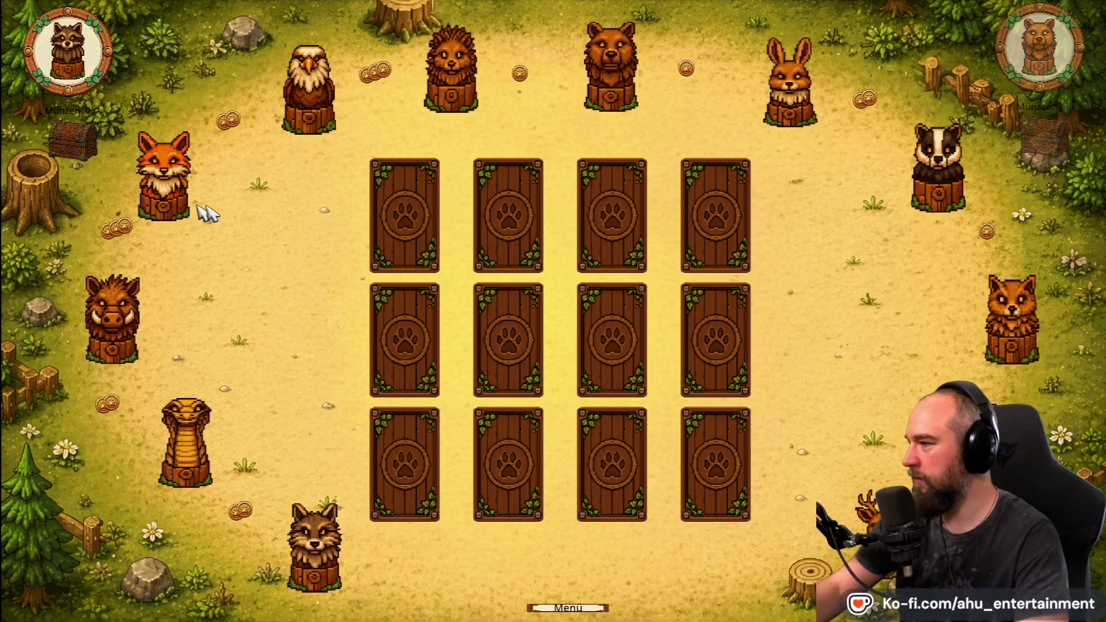
{"action": "left_click", "coordinate": [594, 357]}
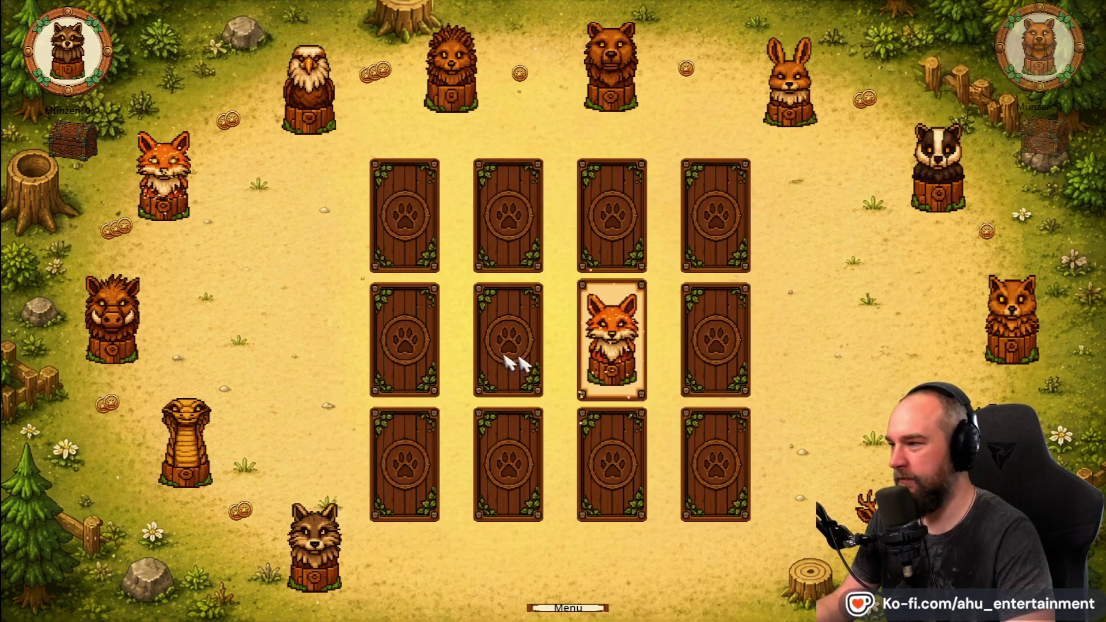
{"action": "left_click", "coordinate": [541, 362]}
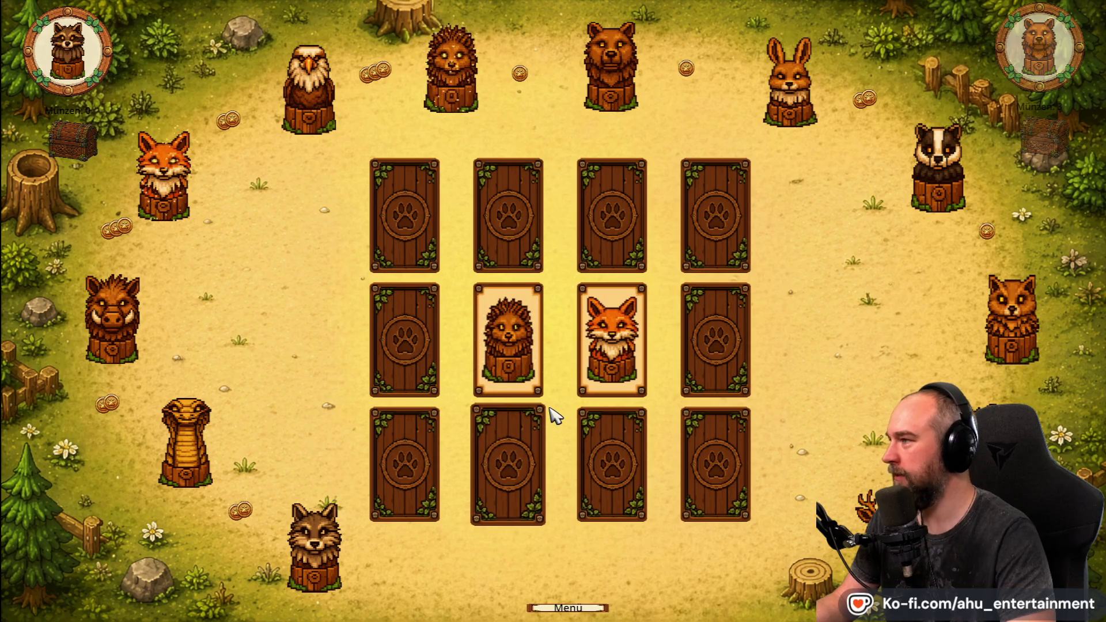
{"action": "key", "text": "F8"}
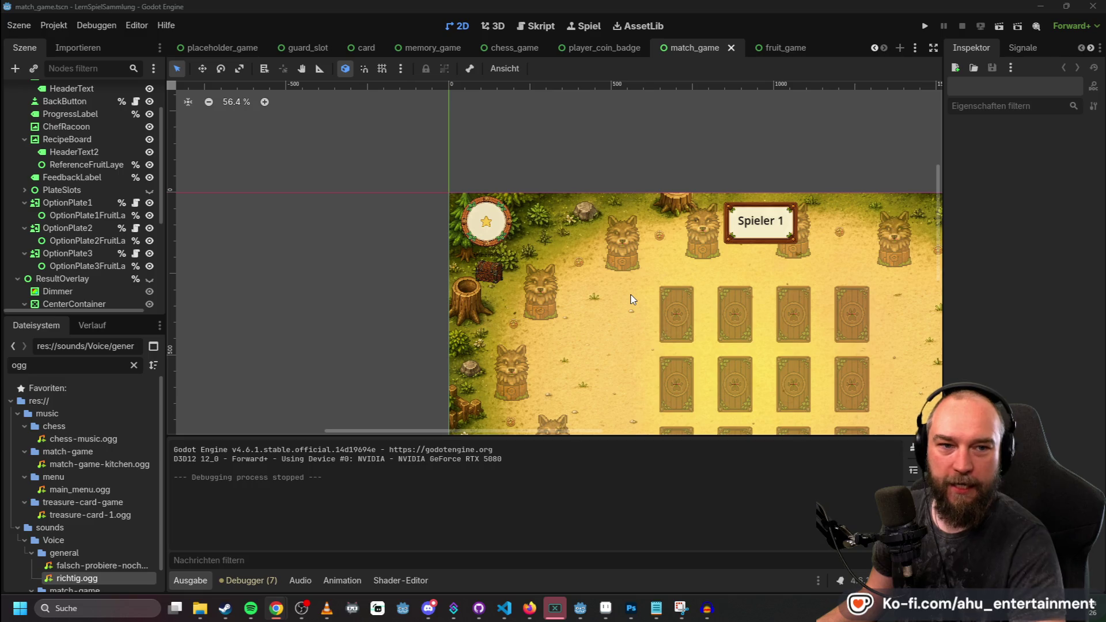
Send ChatGPT a revision asking for the TRILLY emote without copying, keeping the strained shouting.
{"action": "key", "text": "alt+Tab"}
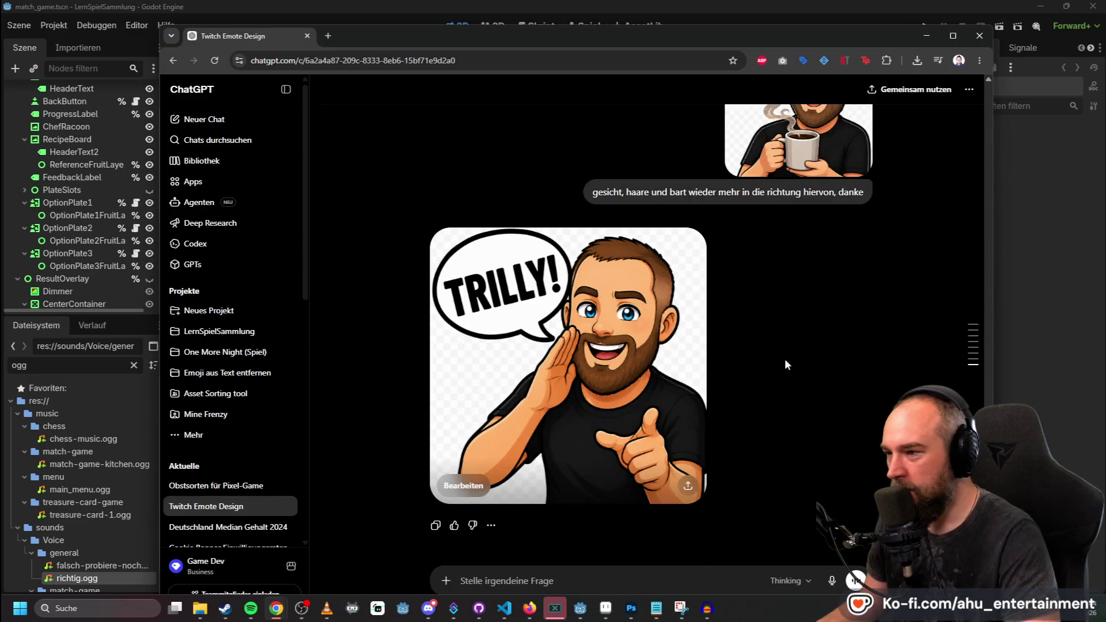
{"action": "scroll", "coordinate": [785, 364], "scroll_direction": "up", "scroll_amount": 3}
{"action": "scroll", "coordinate": [791, 370], "scroll_direction": "down", "scroll_amount": 5}
{"action": "scroll", "coordinate": [791, 371], "scroll_direction": "up", "scroll_amount": 2}
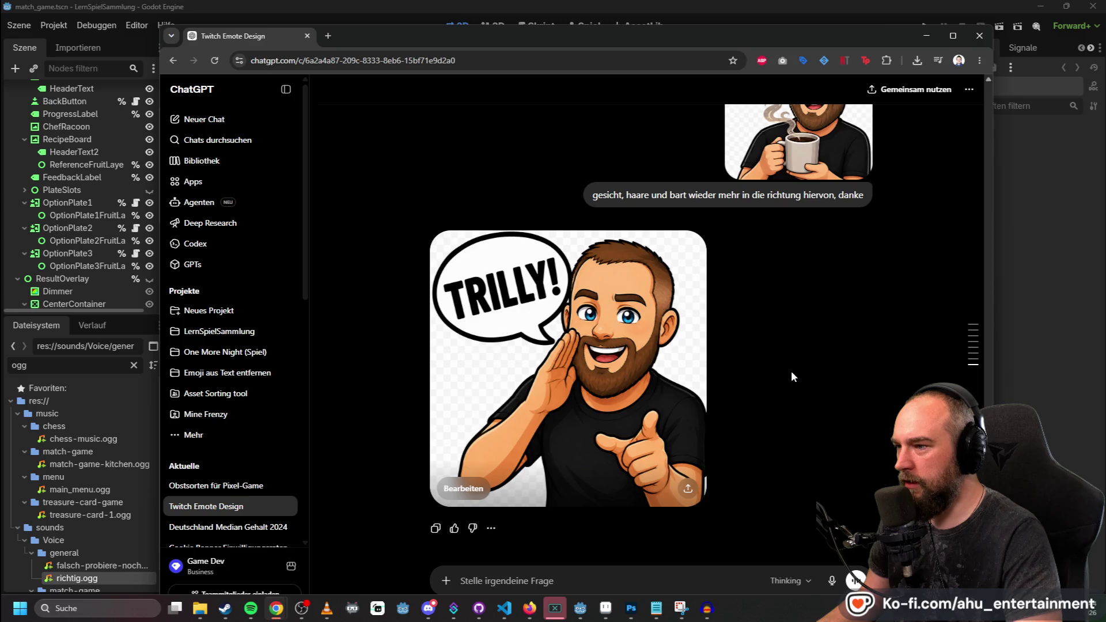
{"action": "scroll", "coordinate": [791, 371], "scroll_direction": "up", "scroll_amount": 4}
{"action": "scroll", "coordinate": [791, 371], "scroll_direction": "down", "scroll_amount": 4}
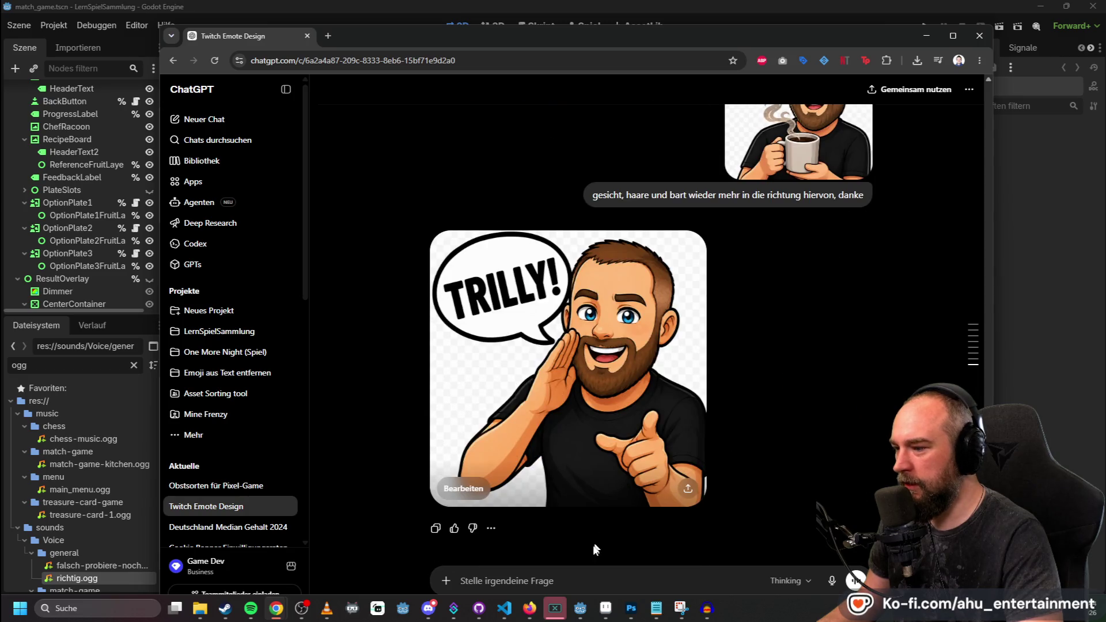
{"action": "type", "text": "nicht einfach kopieren"}
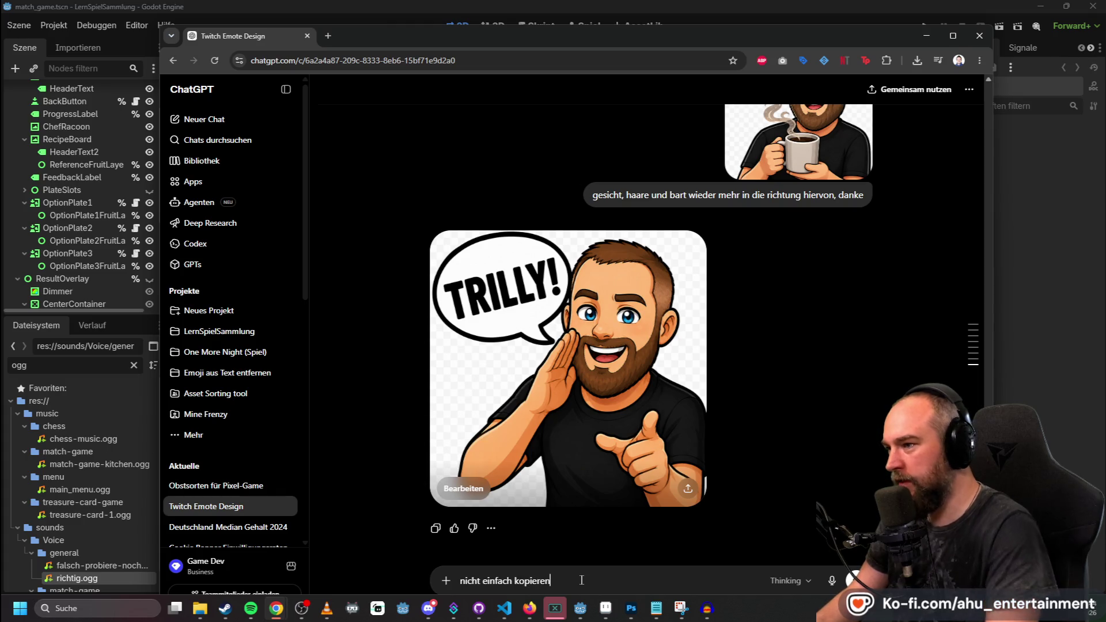
{"action": "scroll", "coordinate": [742, 351], "scroll_direction": "up", "scroll_amount": 2}
{"action": "scroll", "coordinate": [742, 351], "scroll_direction": "down", "scroll_amount": 4}
{"action": "scroll", "coordinate": [742, 363], "scroll_direction": "up", "scroll_amount": 3}
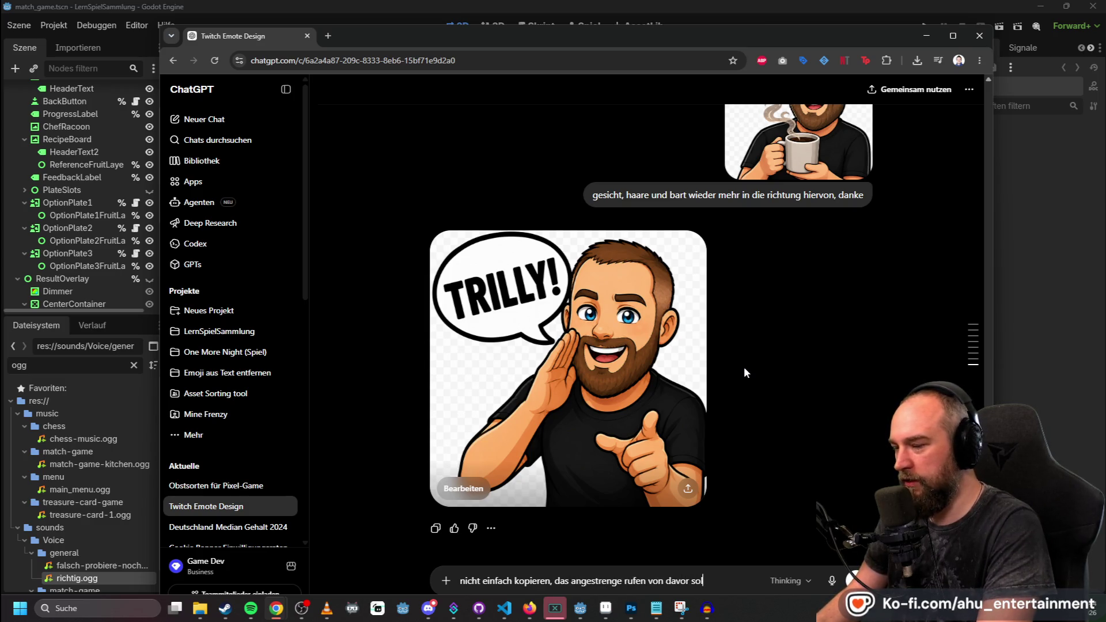
{"action": "type", "text": "ch drin"}
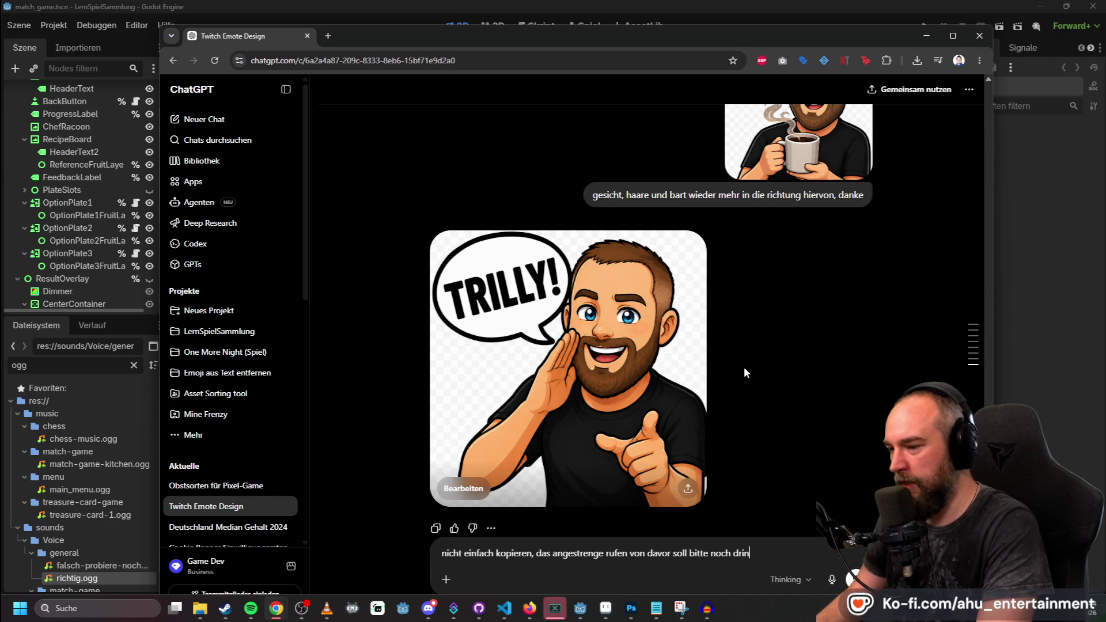
{"action": "type", "text": "en"}
{"action": "key", "text": "Return"}
Review the chat's new response, then go back to the Godot editor.
{"action": "scroll", "coordinate": [726, 332], "scroll_direction": "up", "scroll_amount": 5}
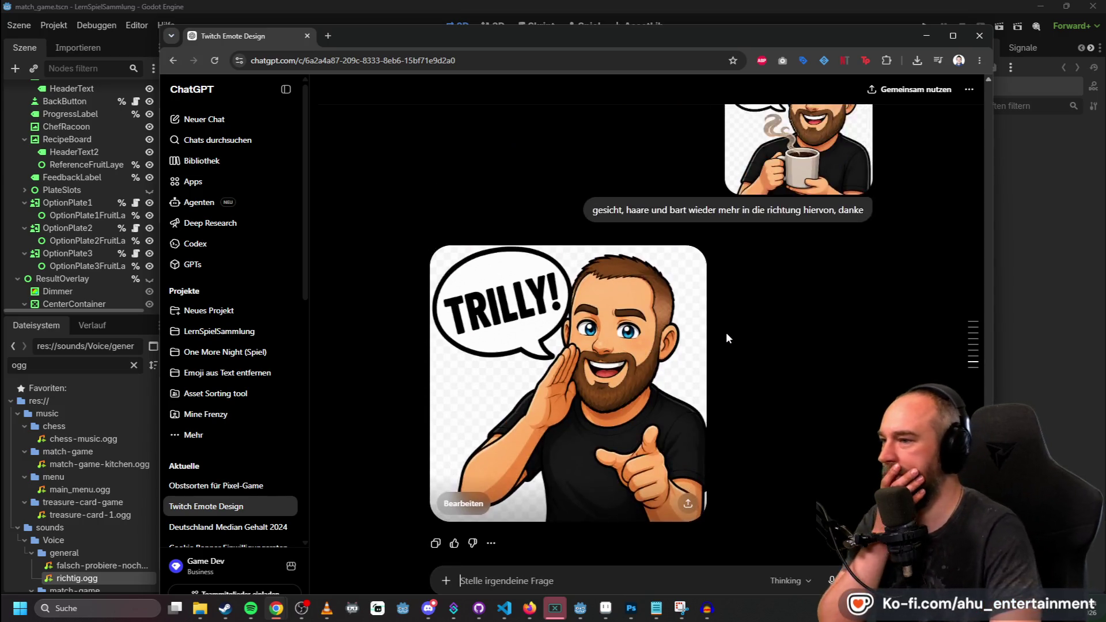
{"action": "scroll", "coordinate": [727, 349], "scroll_direction": "up", "scroll_amount": 2}
{"action": "scroll", "coordinate": [829, 299], "scroll_direction": "down", "scroll_amount": 7}
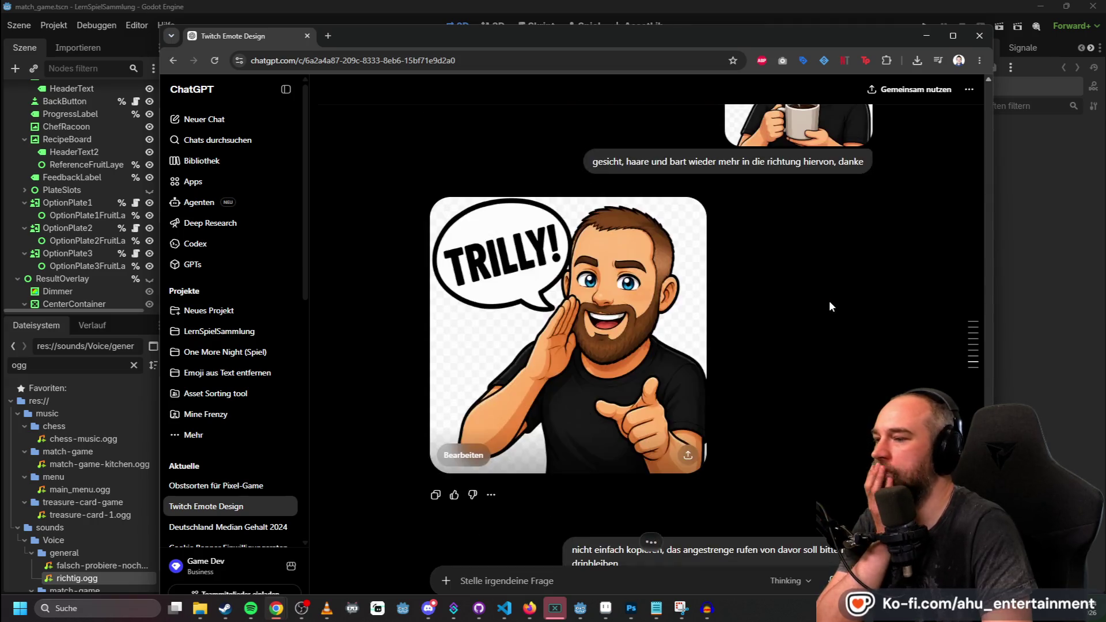
{"action": "scroll", "coordinate": [830, 302], "scroll_direction": "up", "scroll_amount": 3}
{"action": "scroll", "coordinate": [831, 302], "scroll_direction": "down", "scroll_amount": 8}
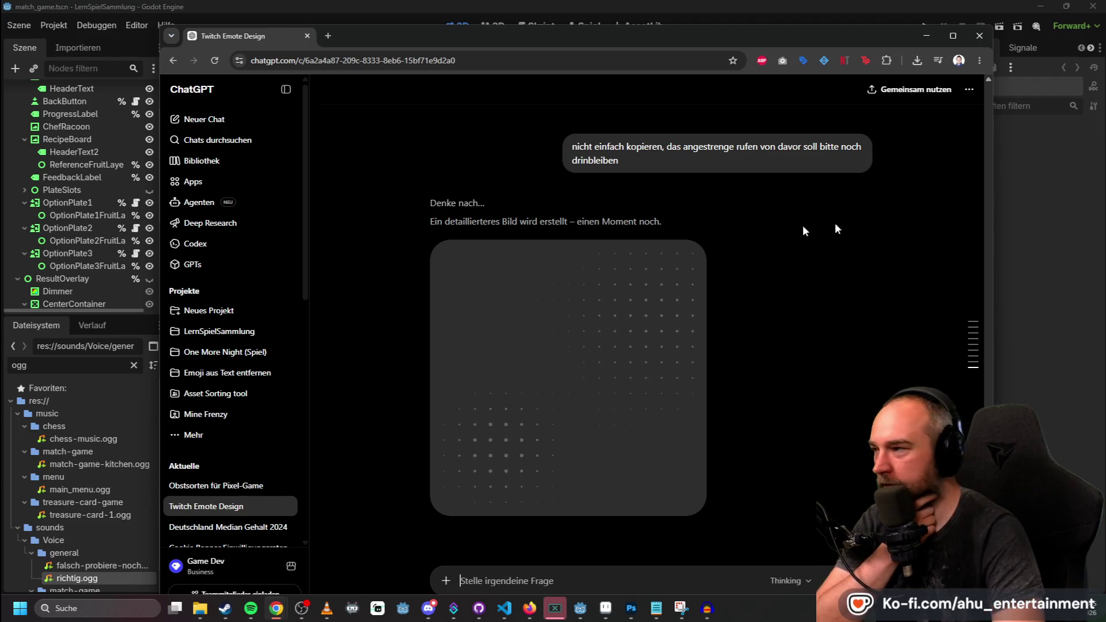
{"action": "left_click", "coordinate": [392, 5]}
{"action": "scroll", "coordinate": [633, 230], "scroll_direction": "down", "scroll_amount": 4}
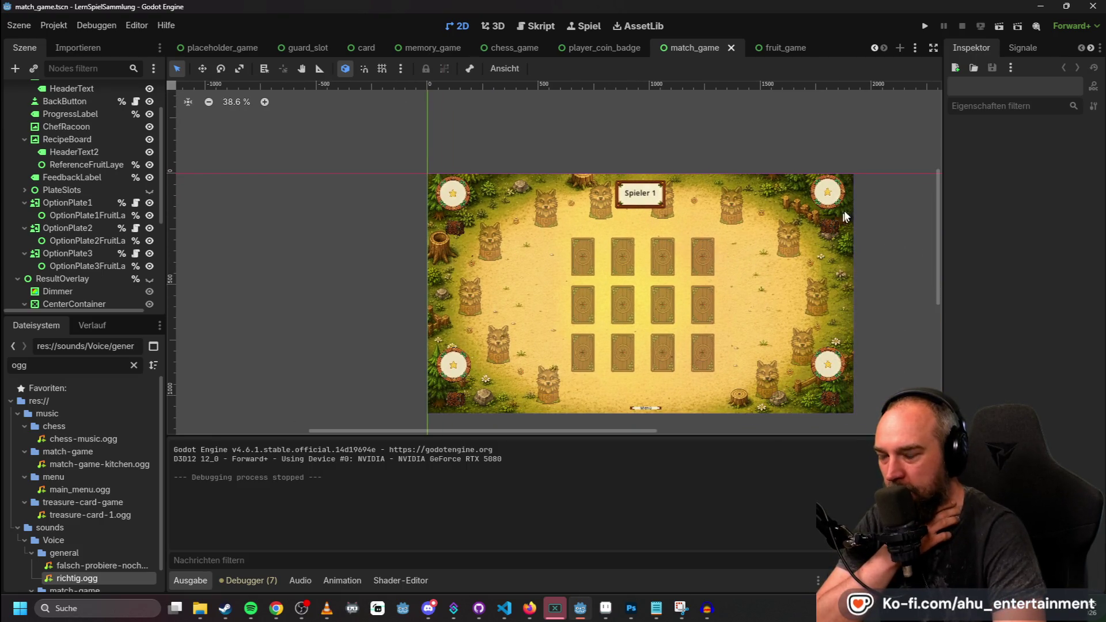
Zoom in on the treasure chest and coin counter by the top-left portrait, pan back, and run the project.
{"action": "scroll", "coordinate": [840, 219], "scroll_direction": "up", "scroll_amount": 9}
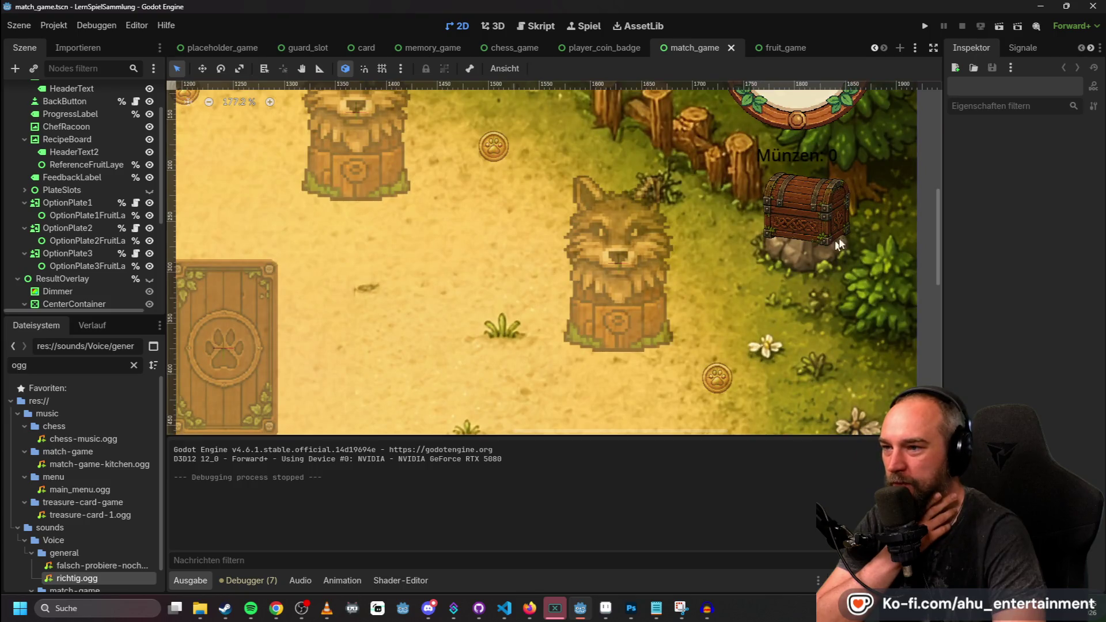
{"action": "scroll", "coordinate": [811, 227], "scroll_direction": "down", "scroll_amount": 8}
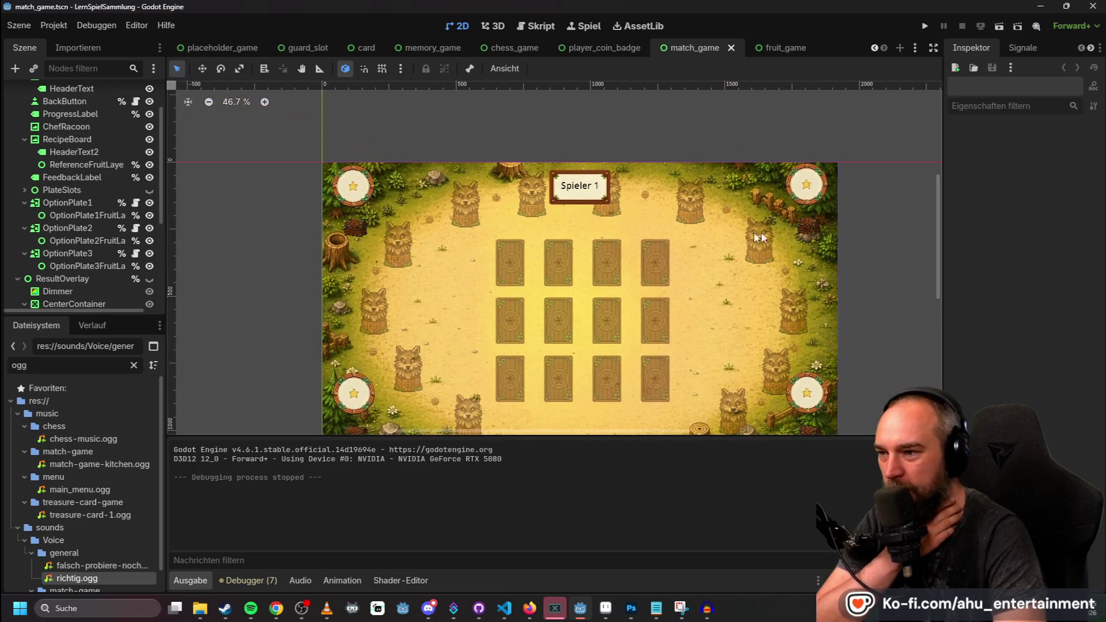
{"action": "left_click_drag", "start_coordinate": [740, 230], "coordinate": [749, 230]}
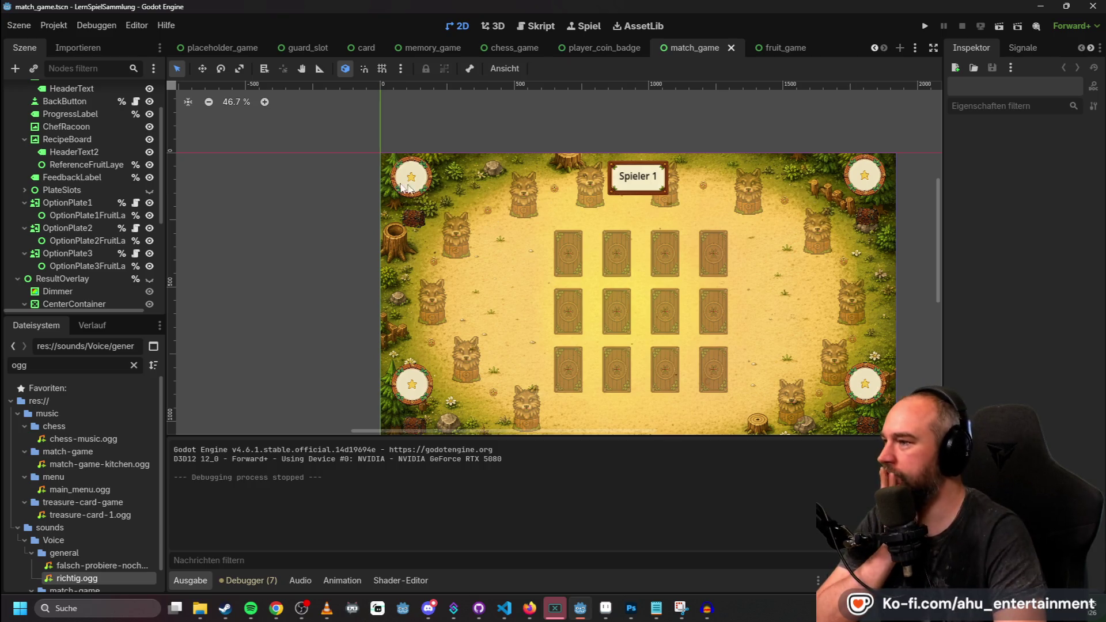
{"action": "scroll", "coordinate": [419, 226], "scroll_direction": "up", "scroll_amount": 4}
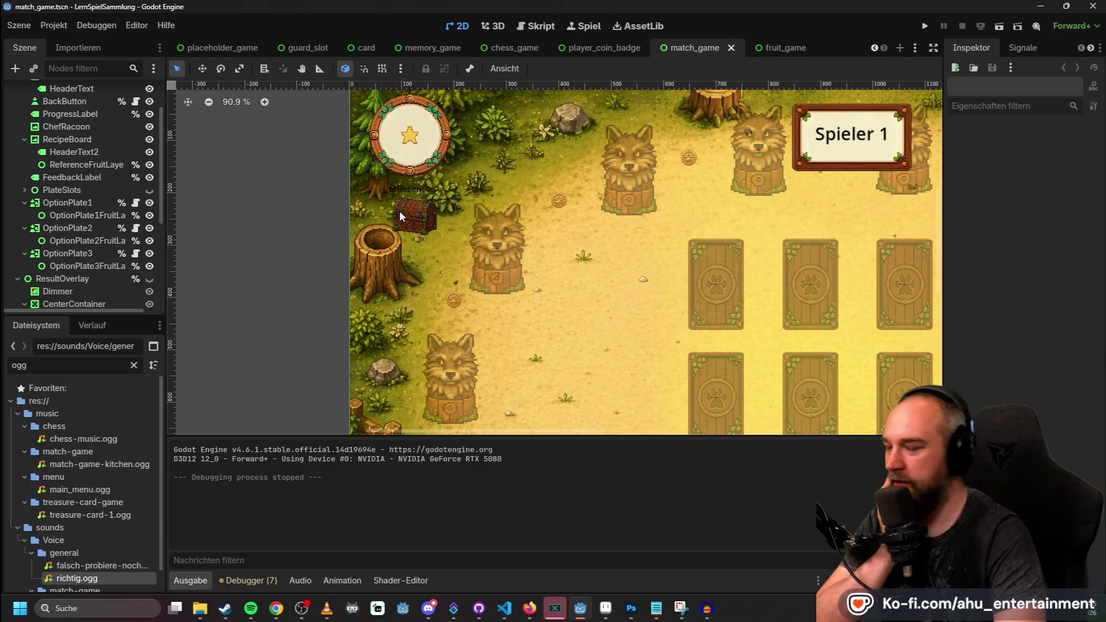
{"action": "scroll", "coordinate": [407, 202], "scroll_direction": "up", "scroll_amount": 1}
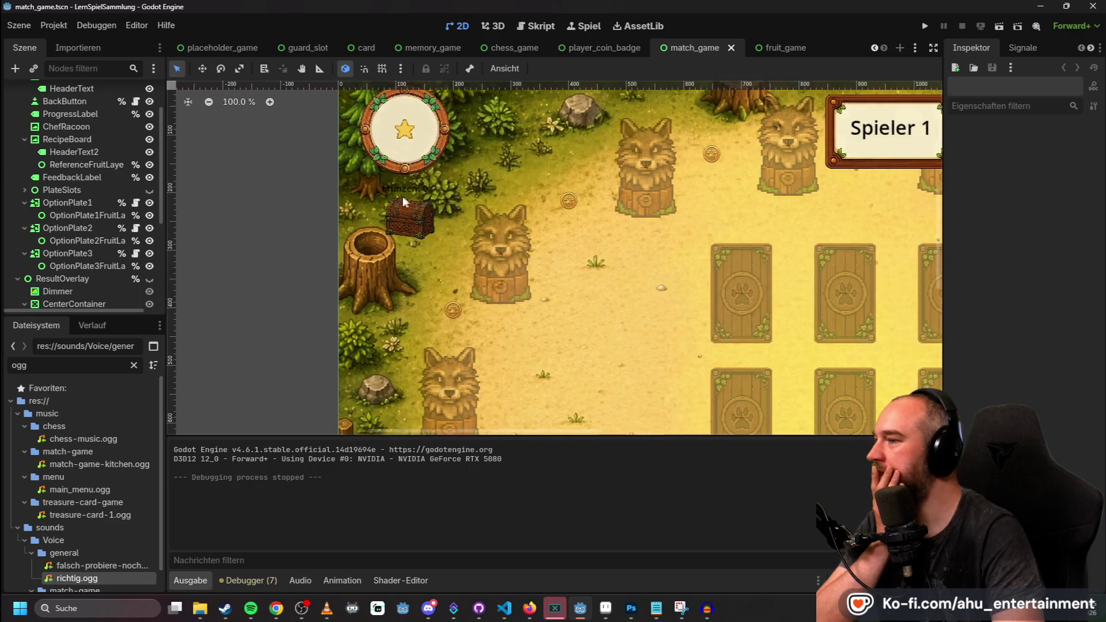
{"action": "scroll", "coordinate": [407, 202], "scroll_direction": "up", "scroll_amount": 8}
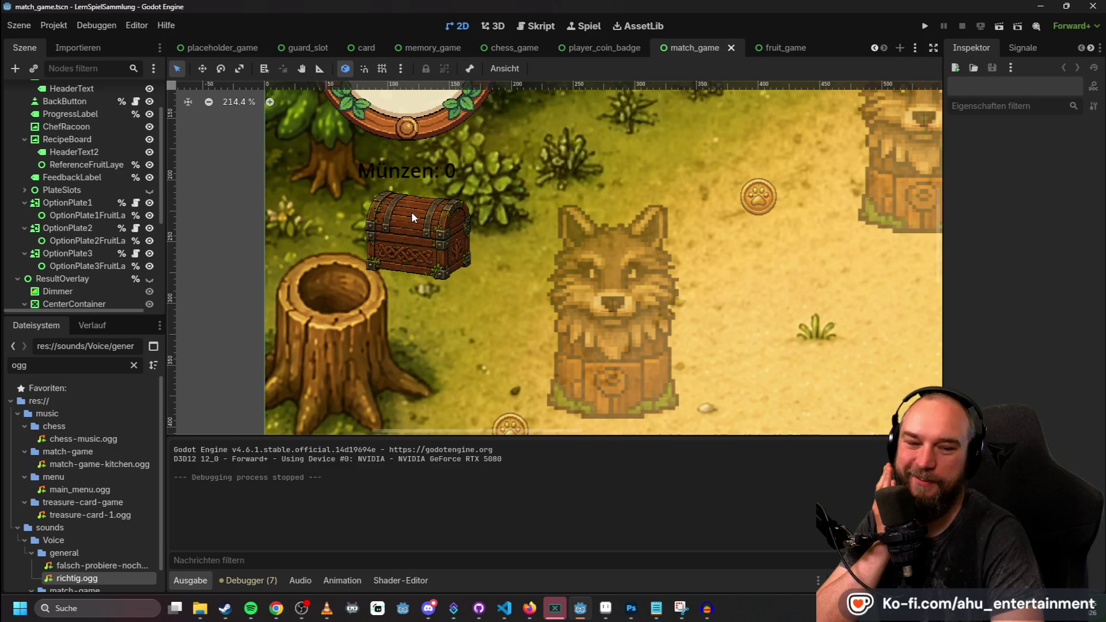
{"action": "scroll", "coordinate": [547, 209], "scroll_direction": "down", "scroll_amount": 9}
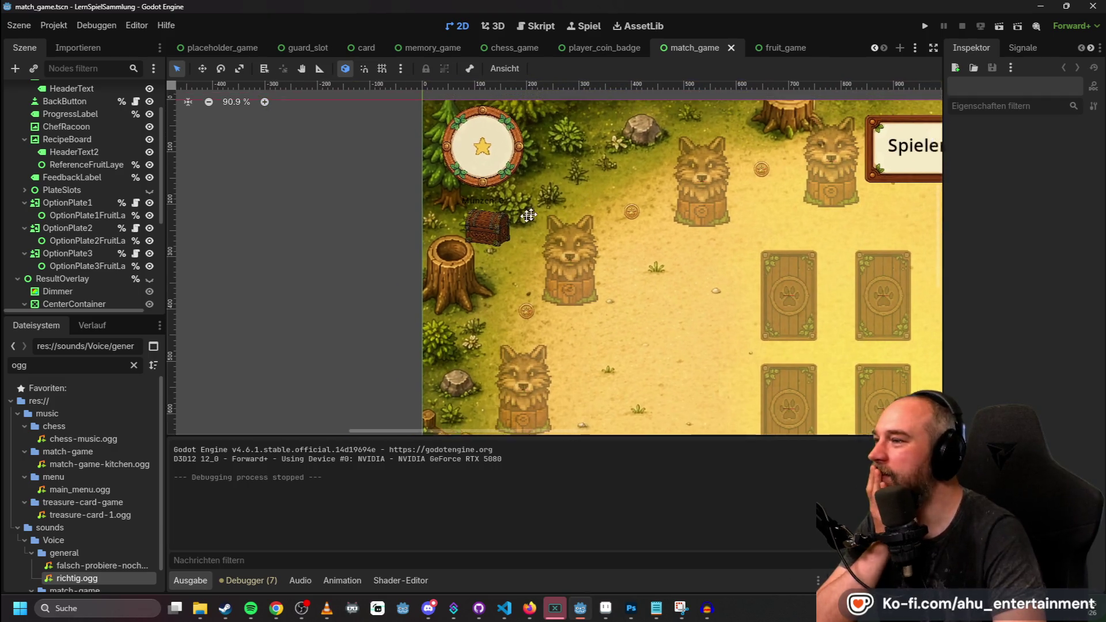
{"action": "left_click_drag", "start_coordinate": [540, 211], "coordinate": [472, 241]}
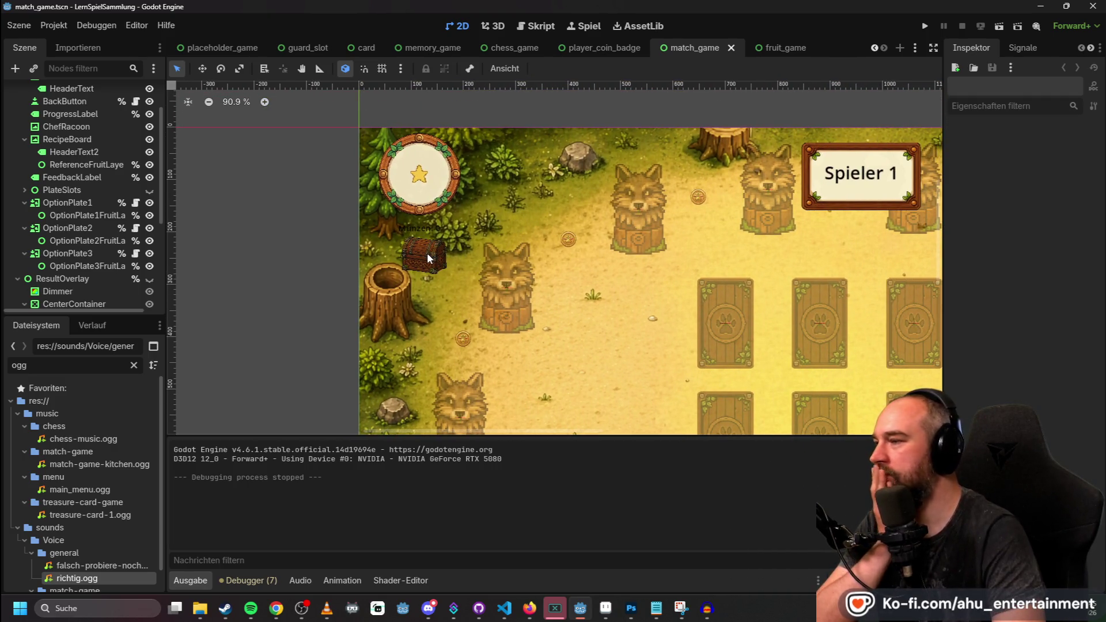
{"action": "left_click", "coordinate": [921, 27]}
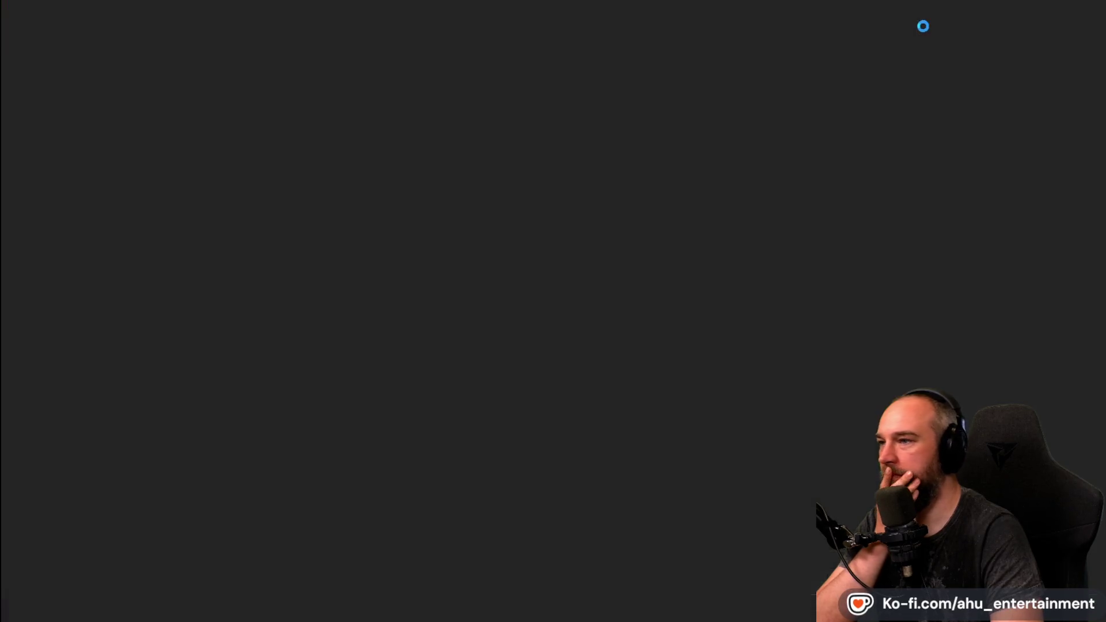
Back out of the recipe game and start Der Schatz des Jarls with 2 Spieler.
{"action": "left_click", "coordinate": [576, 414]}
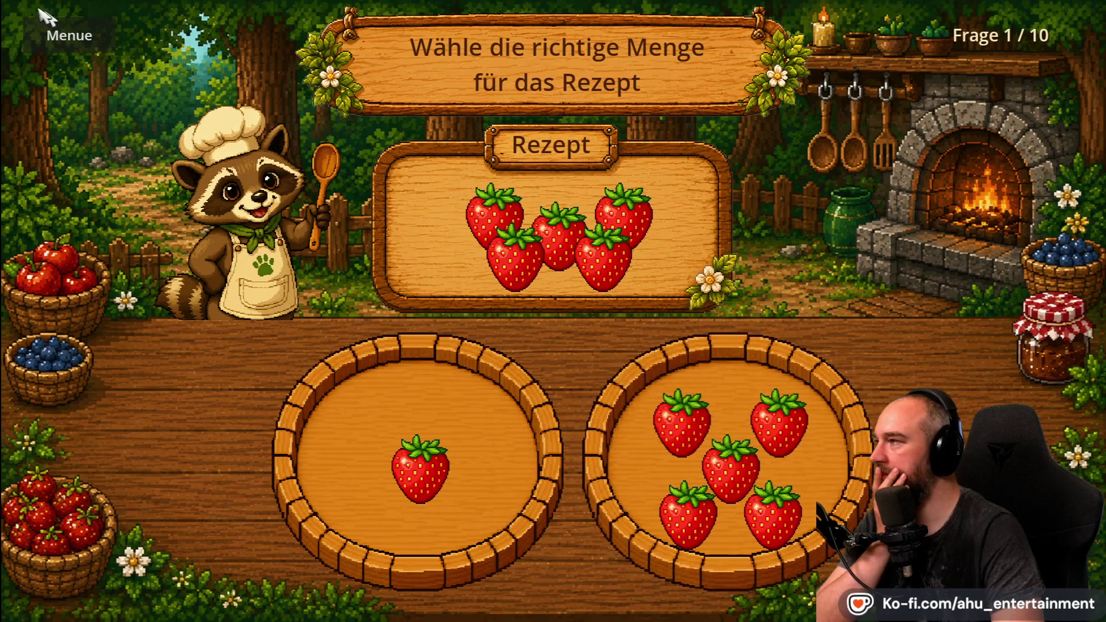
{"action": "left_click", "coordinate": [64, 29]}
{"action": "left_click", "coordinate": [402, 248]}
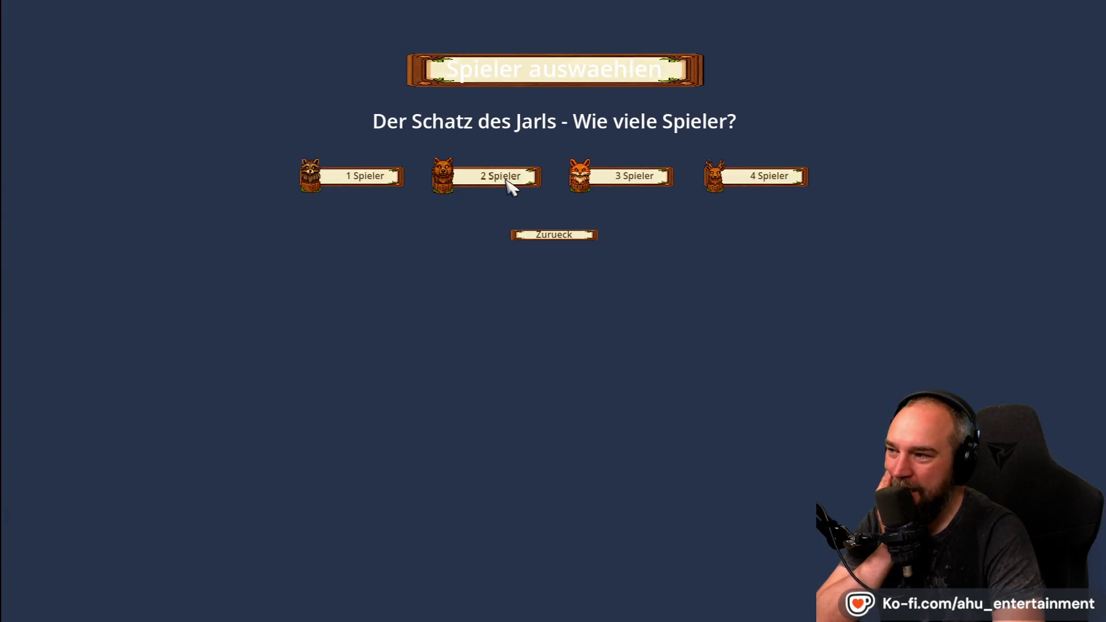
{"action": "left_click", "coordinate": [510, 179]}
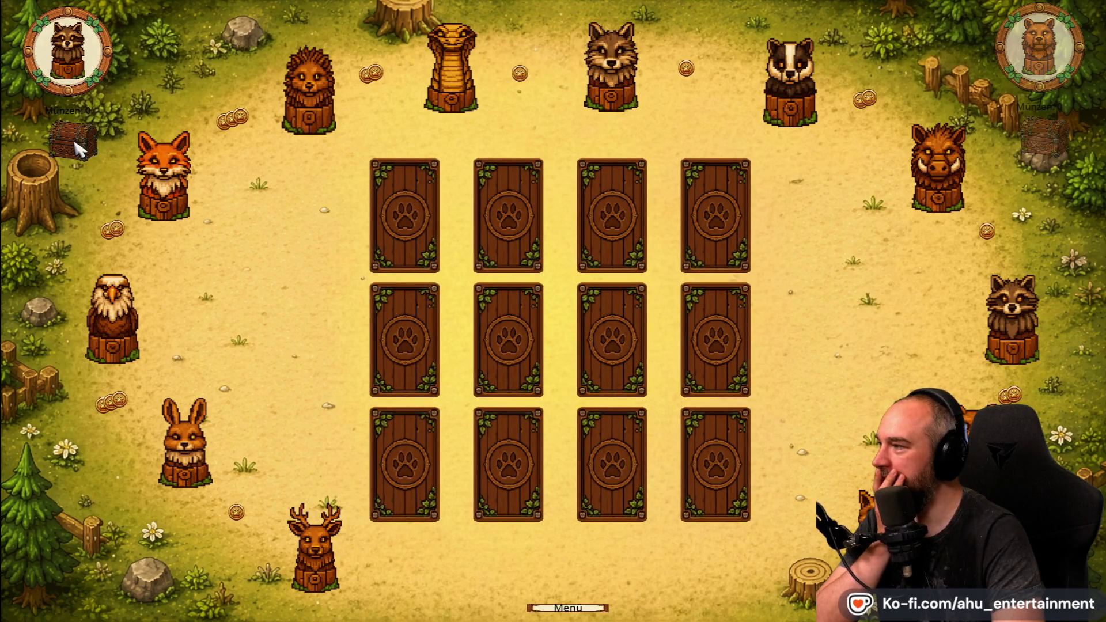
Turn over four mismatched card pairs across the top and middle rows.
{"action": "left_click", "coordinate": [407, 179]}
{"action": "left_click", "coordinate": [403, 316]}
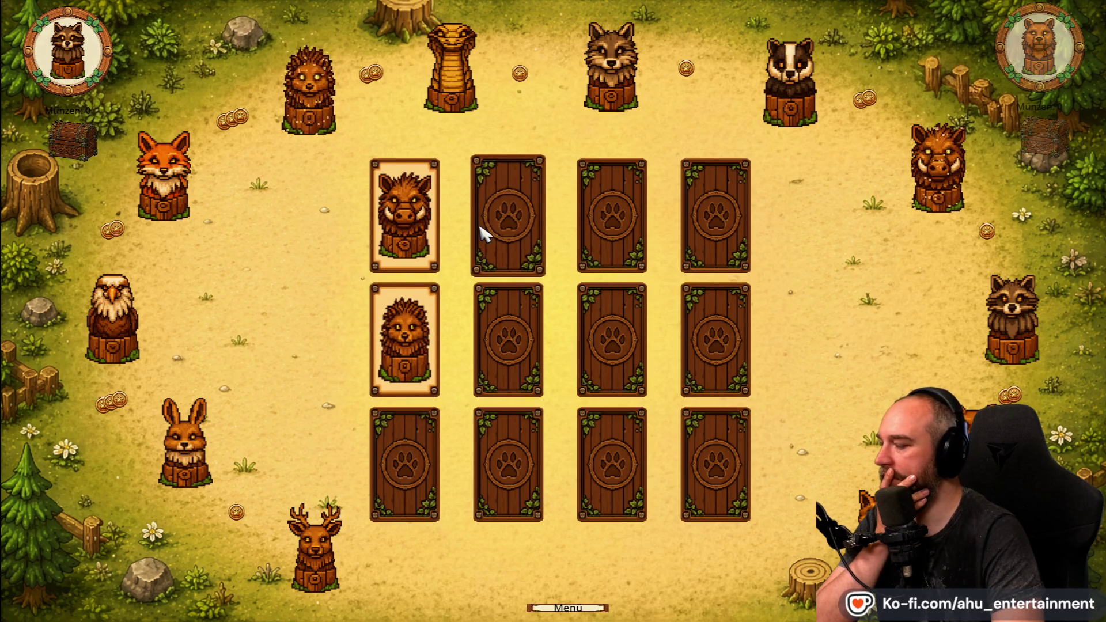
{"action": "left_click", "coordinate": [512, 231]}
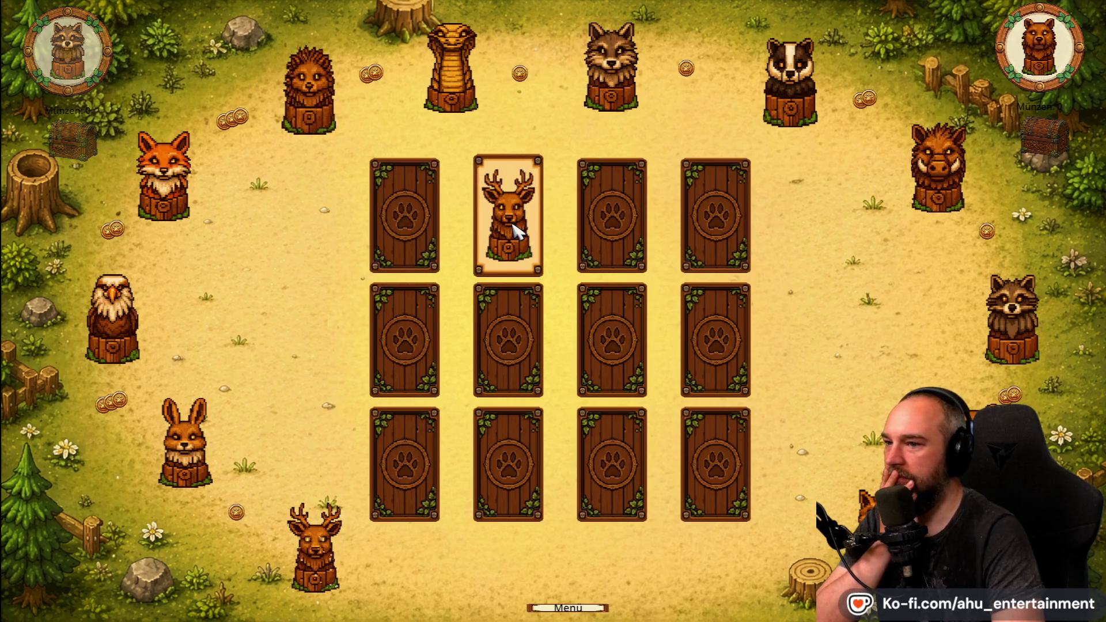
{"action": "left_click", "coordinate": [432, 317]}
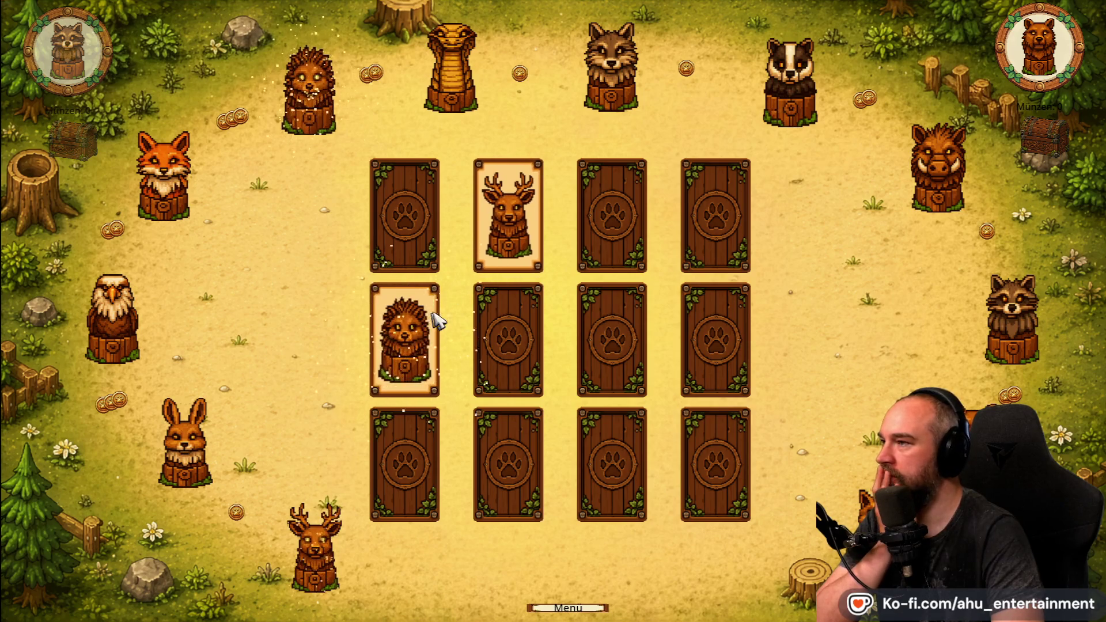
{"action": "left_click", "coordinate": [623, 204]}
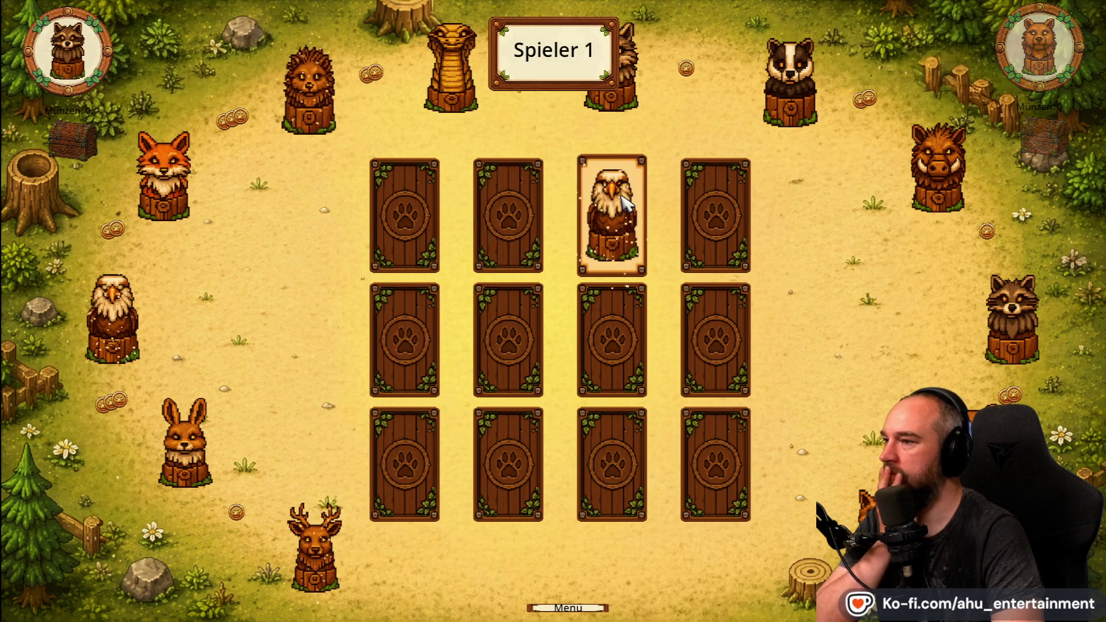
{"action": "left_click", "coordinate": [715, 213]}
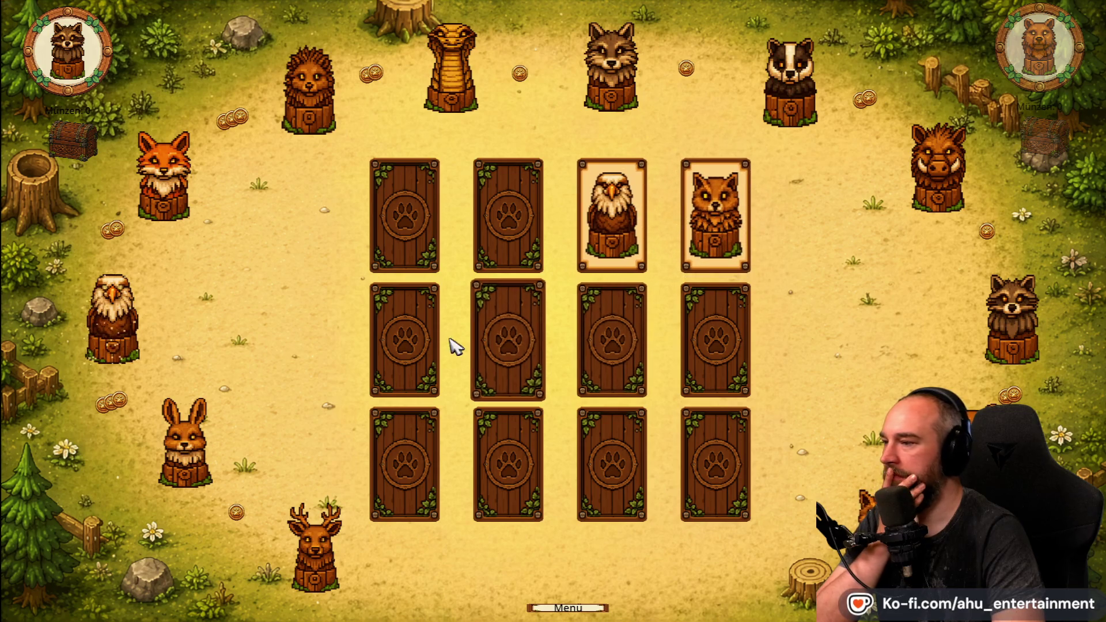
{"action": "left_click", "coordinate": [507, 344]}
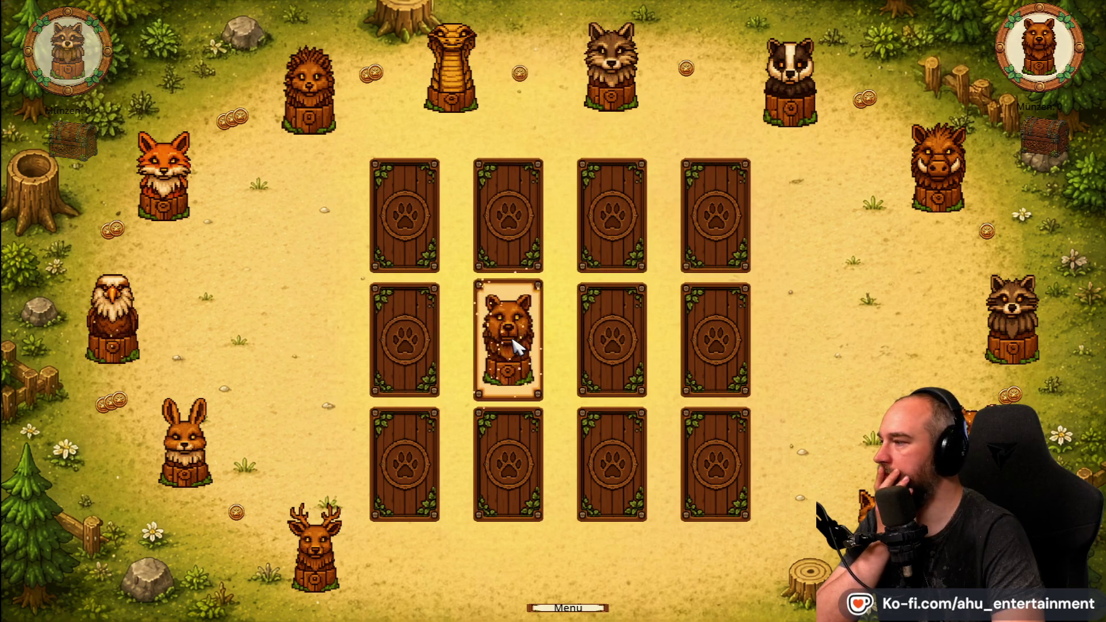
{"action": "left_click", "coordinate": [715, 233]}
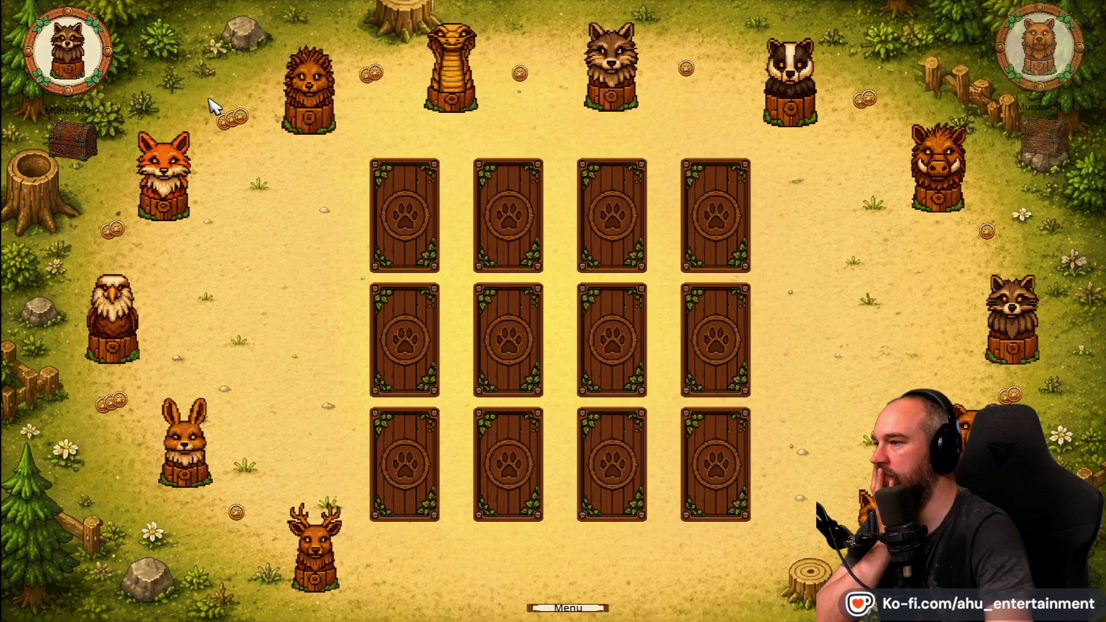
Flip card pairs across the middle and bottom rows, including both hedgehog cards, alternating players.
{"action": "left_click", "coordinate": [404, 346]}
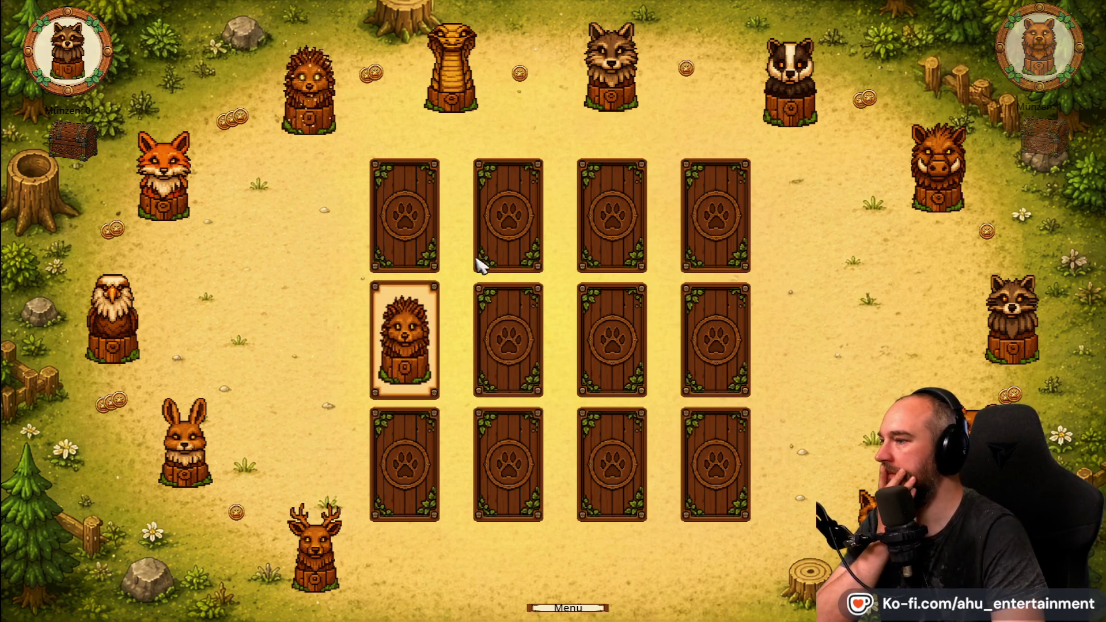
{"action": "left_click", "coordinate": [516, 335]}
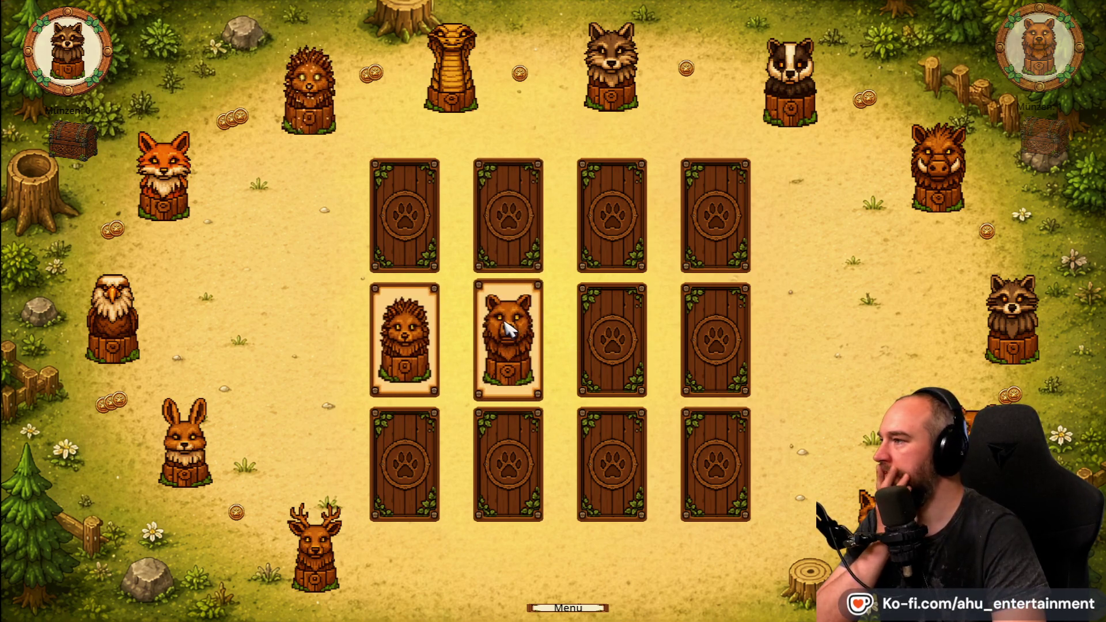
{"action": "left_click", "coordinate": [594, 334]}
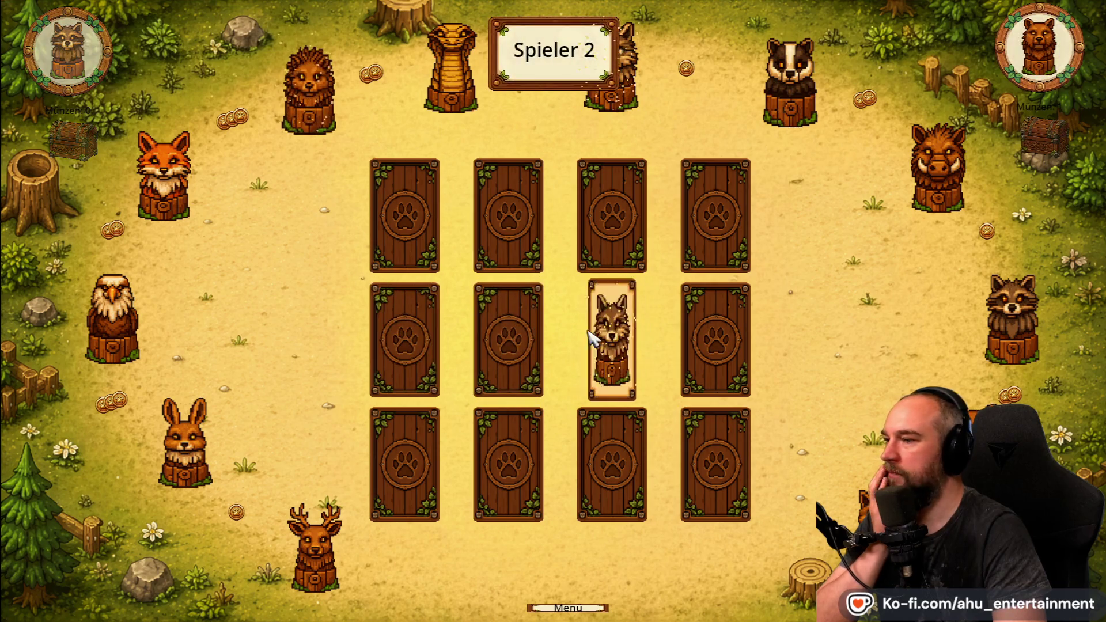
{"action": "left_click", "coordinate": [390, 317]}
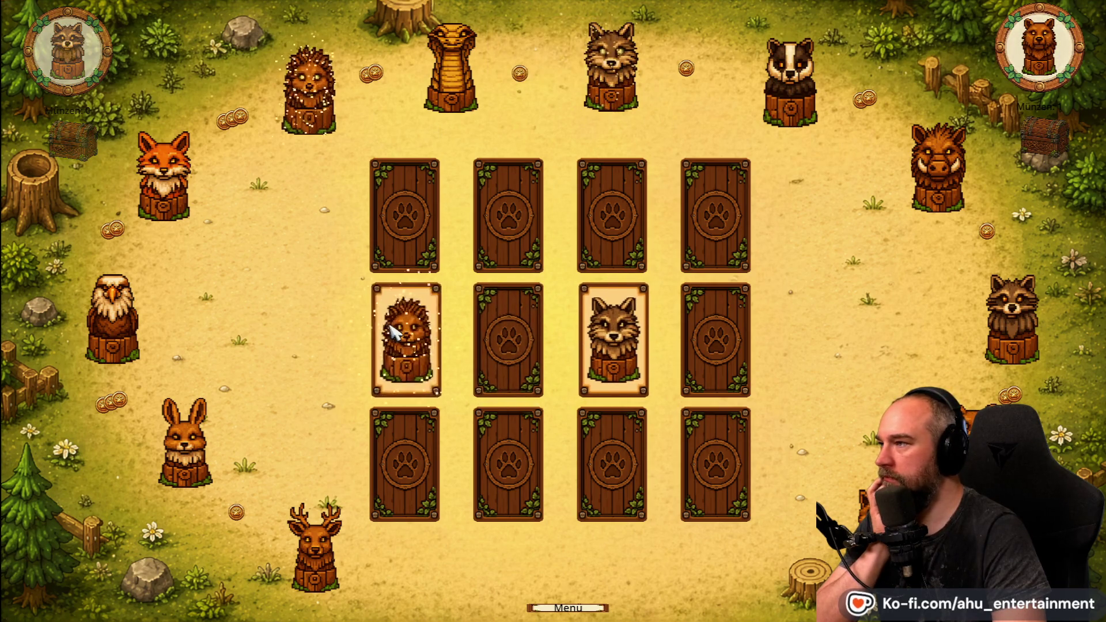
{"action": "left_click", "coordinate": [435, 436]}
{"action": "left_click", "coordinate": [430, 367]}
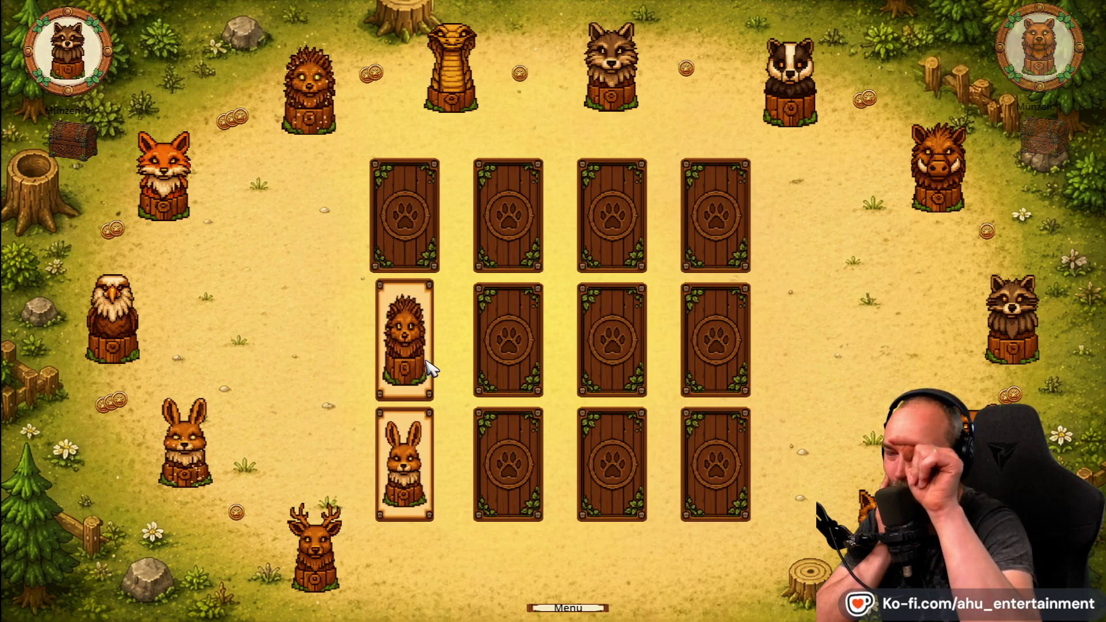
{"action": "left_click", "coordinate": [501, 450]}
{"action": "left_click", "coordinate": [585, 416]}
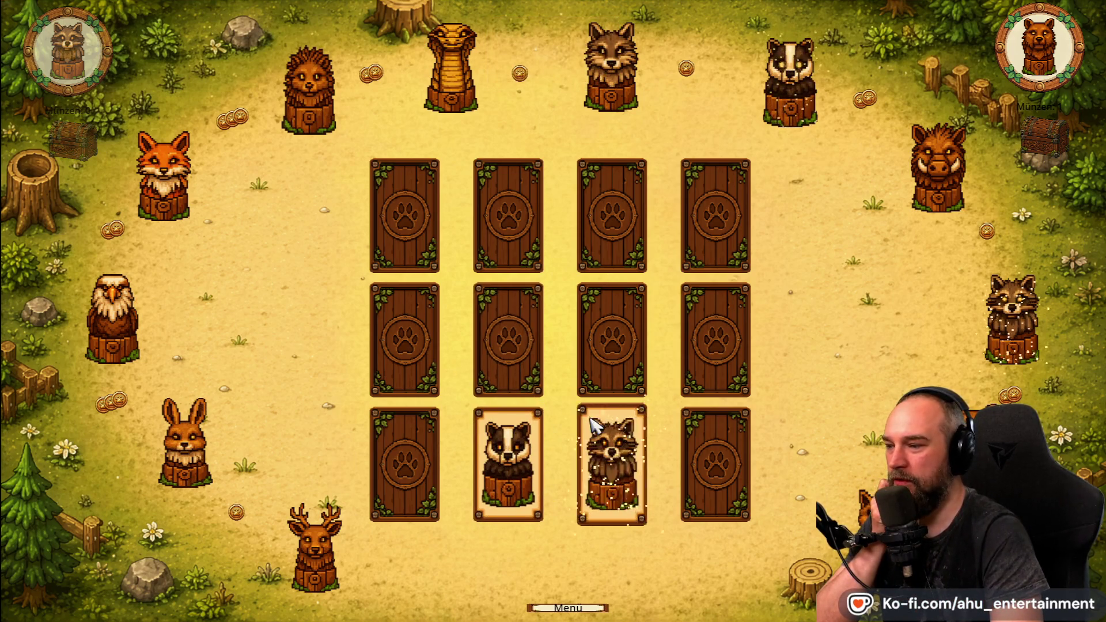
{"action": "left_click", "coordinate": [504, 356]}
{"action": "left_click", "coordinate": [600, 366]}
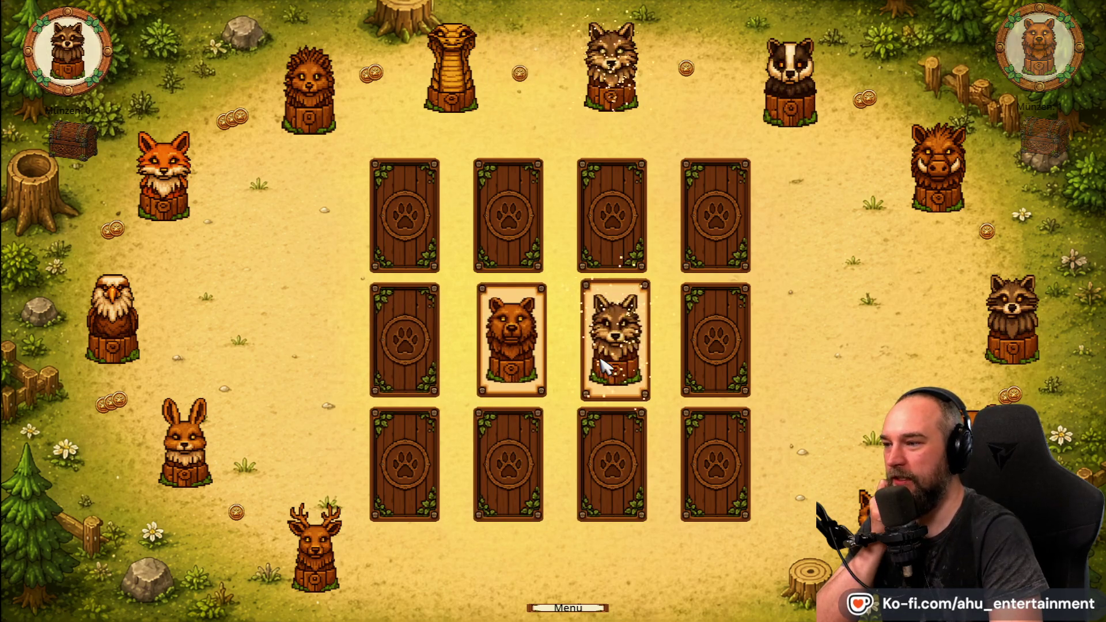
{"action": "left_click", "coordinate": [420, 321]}
{"action": "left_click", "coordinate": [403, 229]}
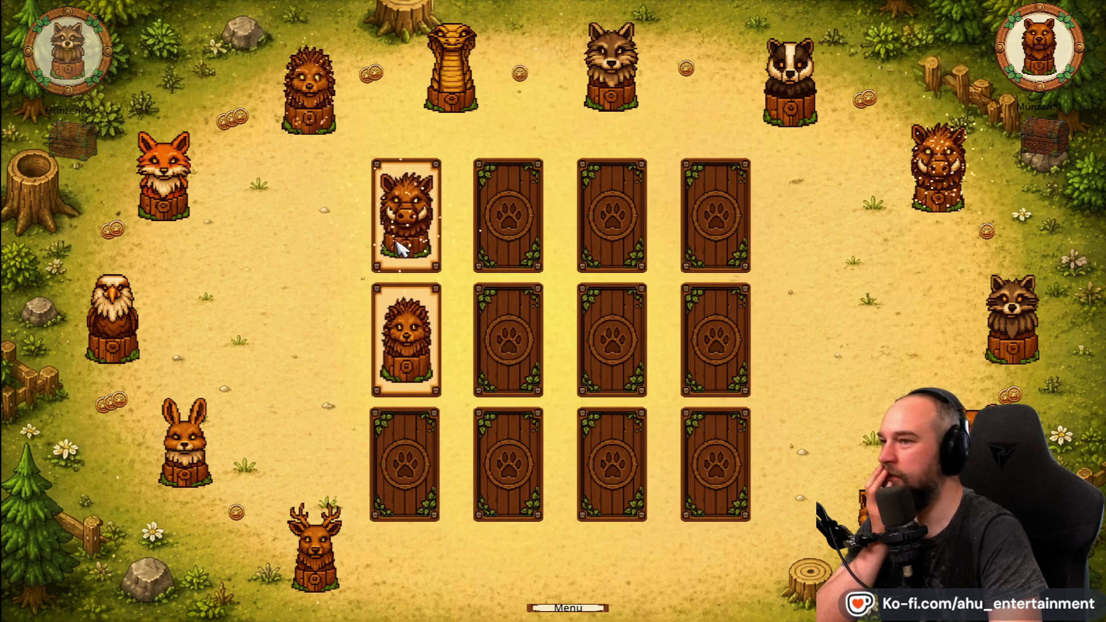
Keep flipping pairs, revealing the hedgehog, boar, rabbit, badger, raccoon, snake, fox and wolf cards.
{"action": "left_click", "coordinate": [721, 221]}
{"action": "left_click", "coordinate": [503, 323]}
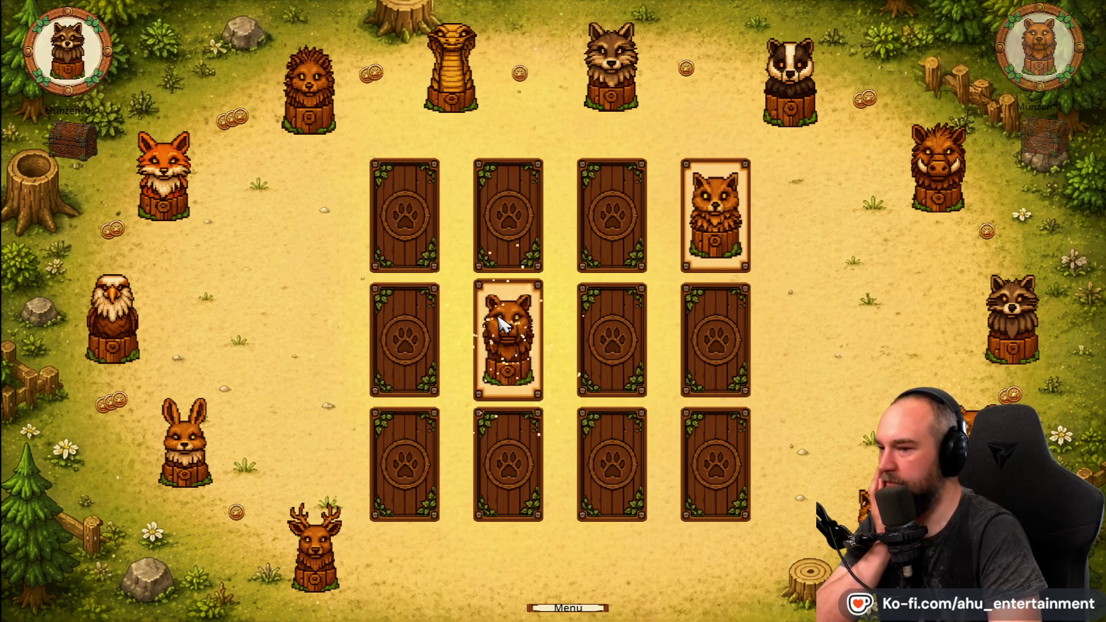
{"action": "left_click", "coordinate": [625, 323]}
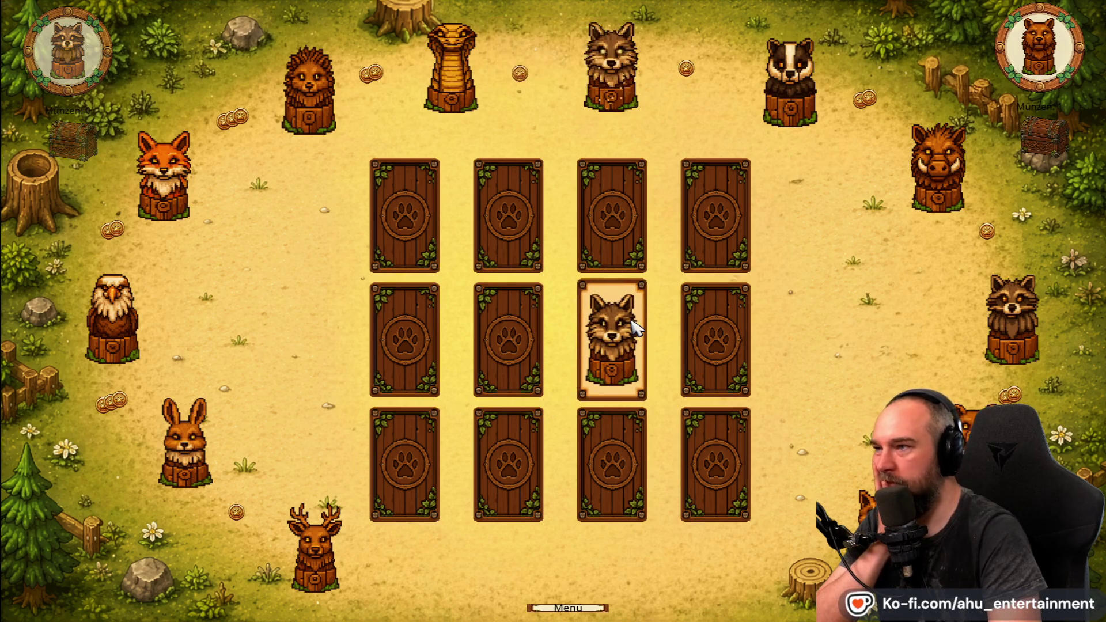
{"action": "left_click", "coordinate": [435, 302]}
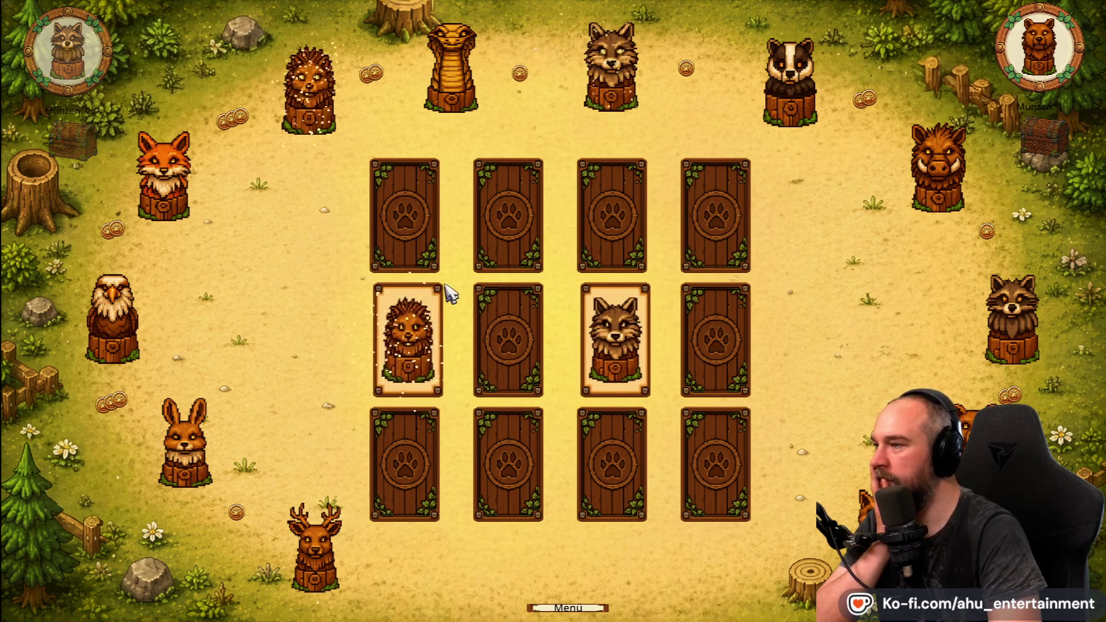
{"action": "left_click", "coordinate": [410, 219]}
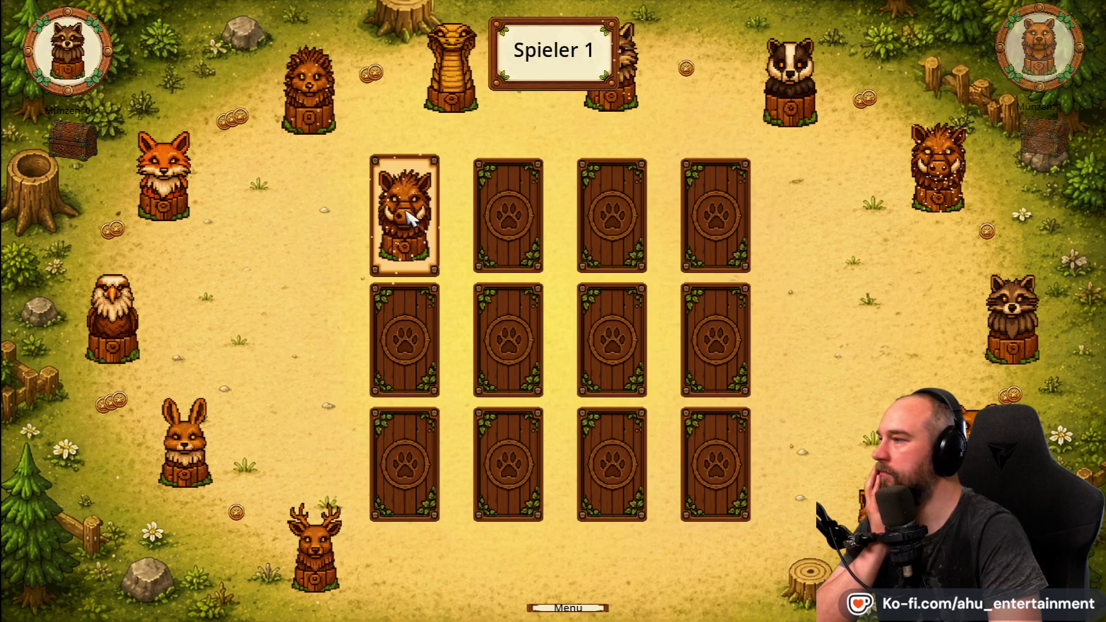
{"action": "left_click", "coordinate": [405, 461]}
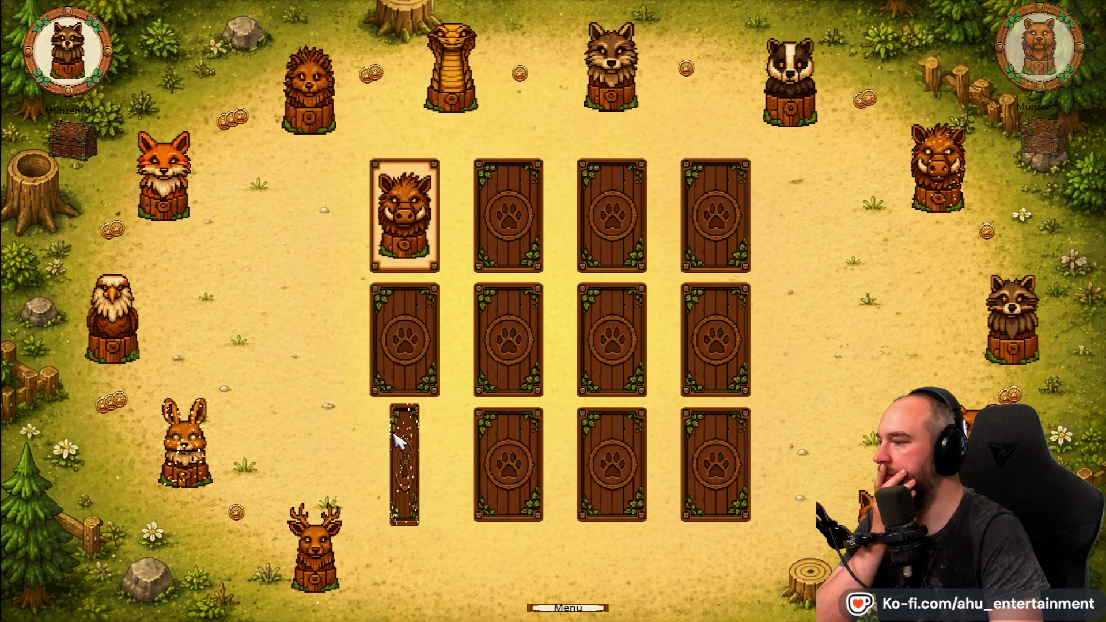
{"action": "left_click", "coordinate": [508, 461]}
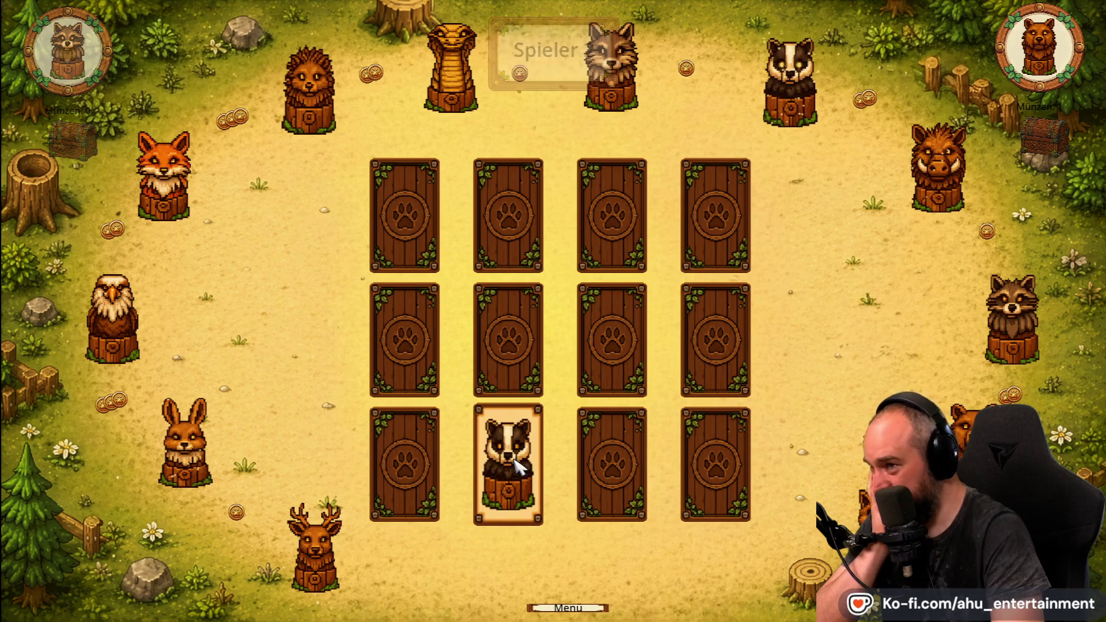
{"action": "left_click", "coordinate": [616, 474]}
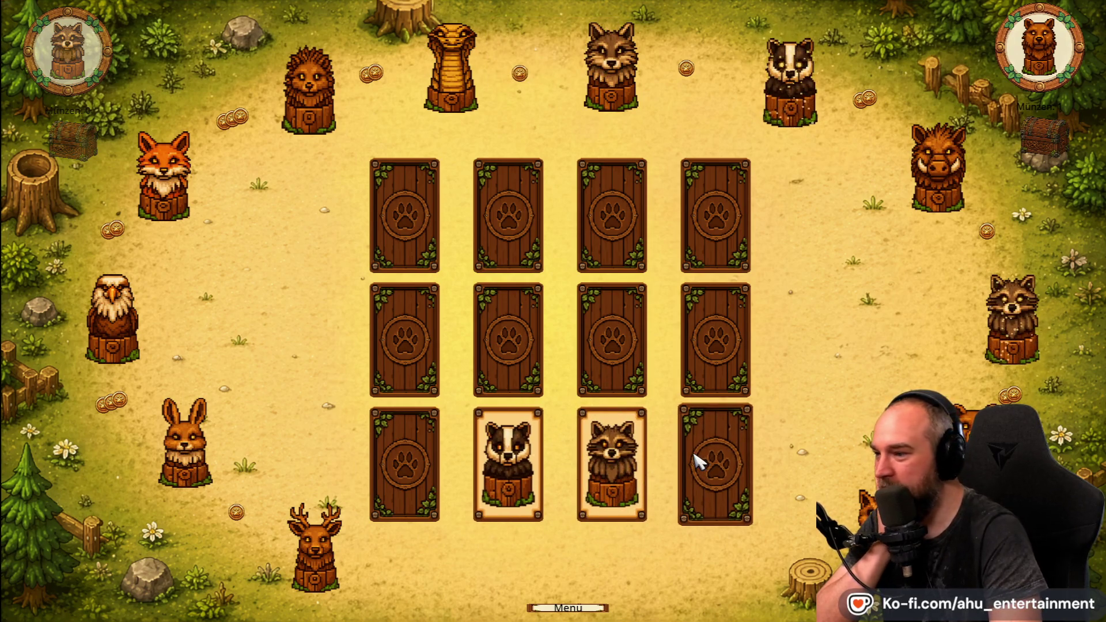
{"action": "left_click", "coordinate": [716, 467]}
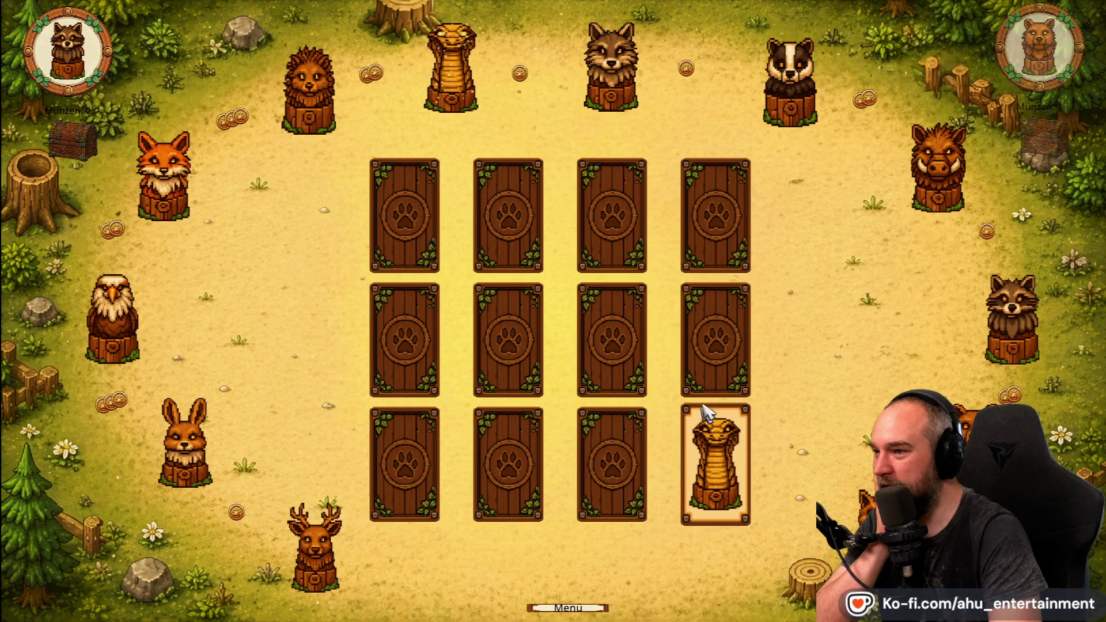
{"action": "left_click", "coordinate": [709, 363]}
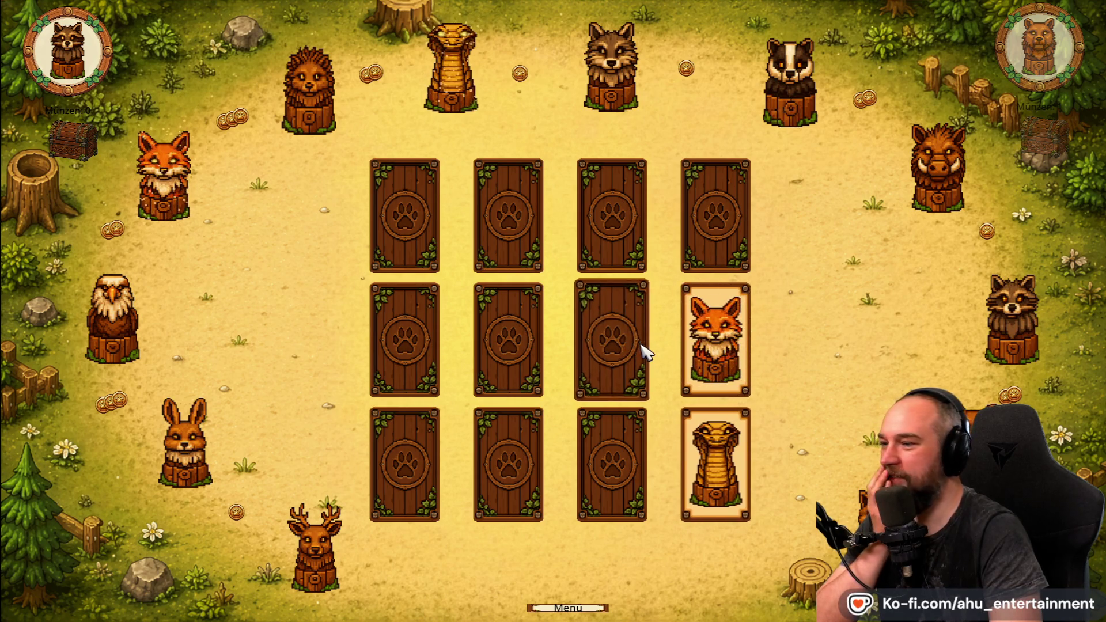
{"action": "left_click", "coordinate": [623, 343]}
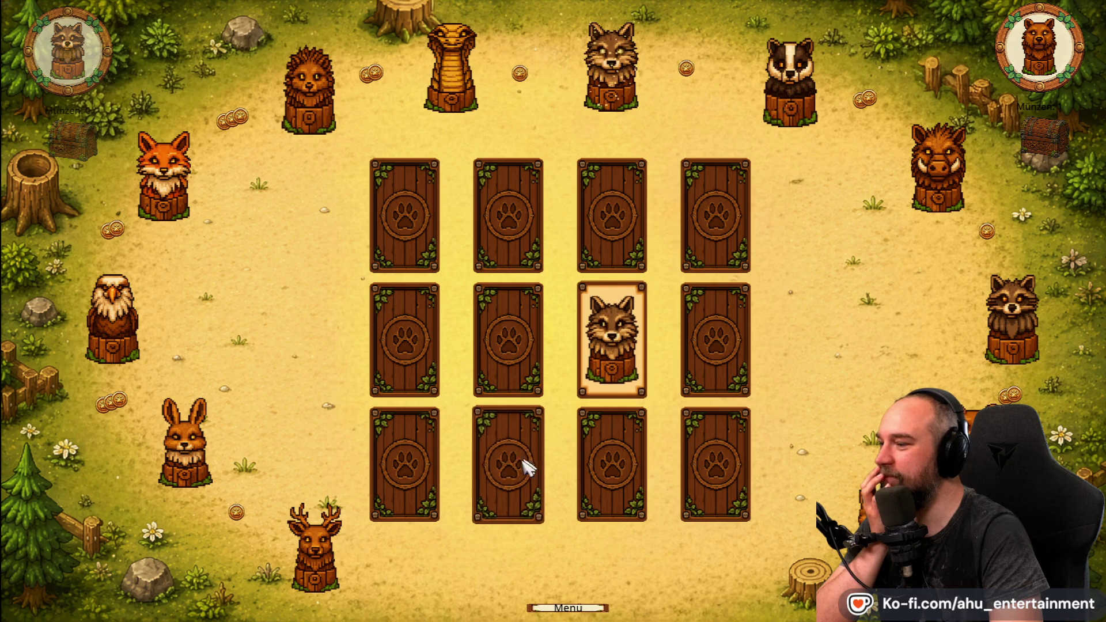
{"action": "left_click", "coordinate": [522, 468]}
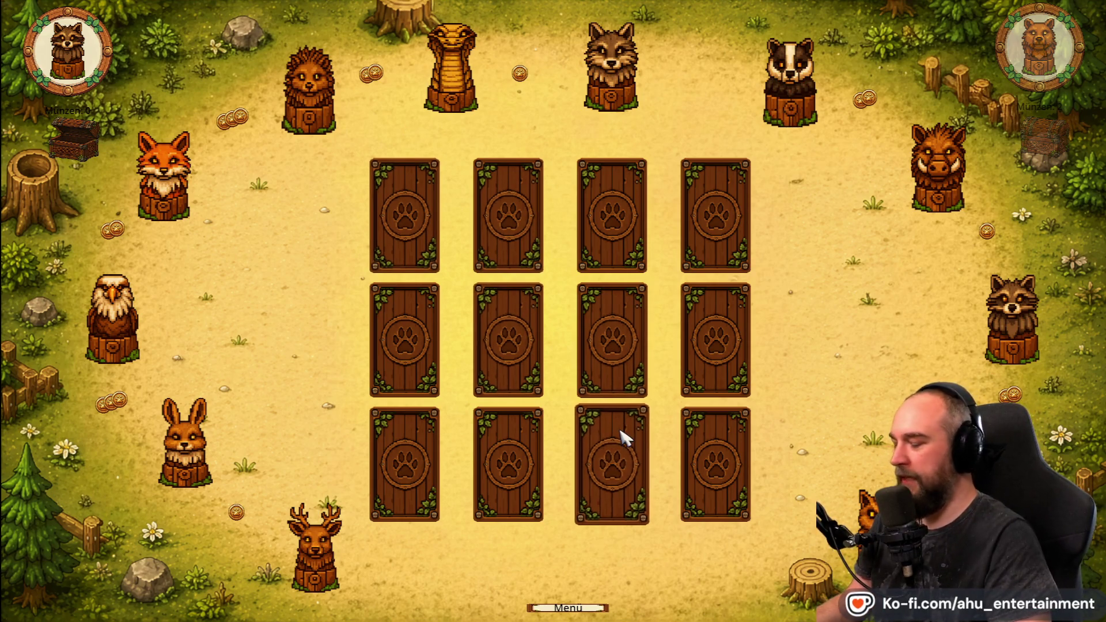
Exit the memory game to the menu, quit with Spiel verlassen, and switch to ChatGPT.
{"action": "left_click", "coordinate": [560, 609]}
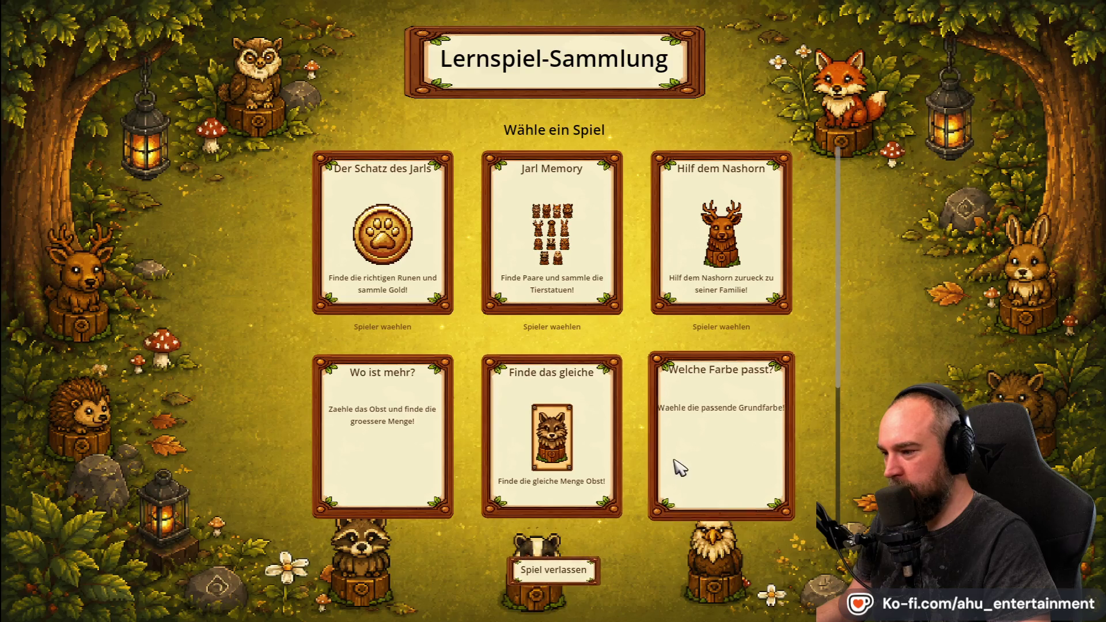
{"action": "left_click", "coordinate": [590, 580]}
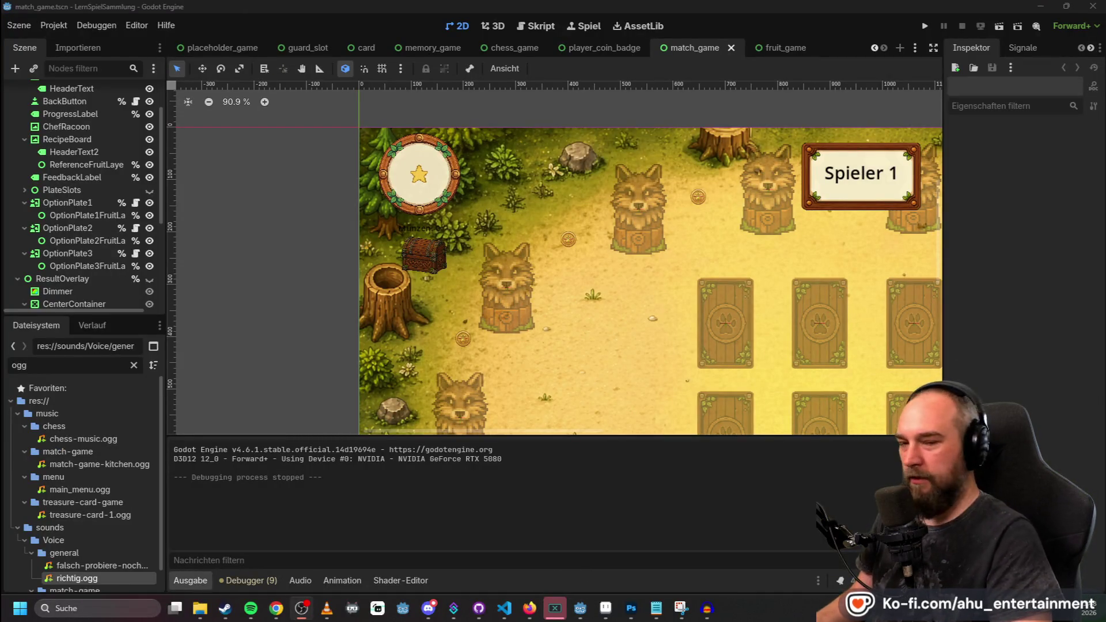
{"action": "key", "text": "alt+Tab"}
Type the request 'haare und bart anpassen an den anderen' into the ChatGPT message box.
{"action": "scroll", "coordinate": [731, 379], "scroll_direction": "up", "scroll_amount": 5}
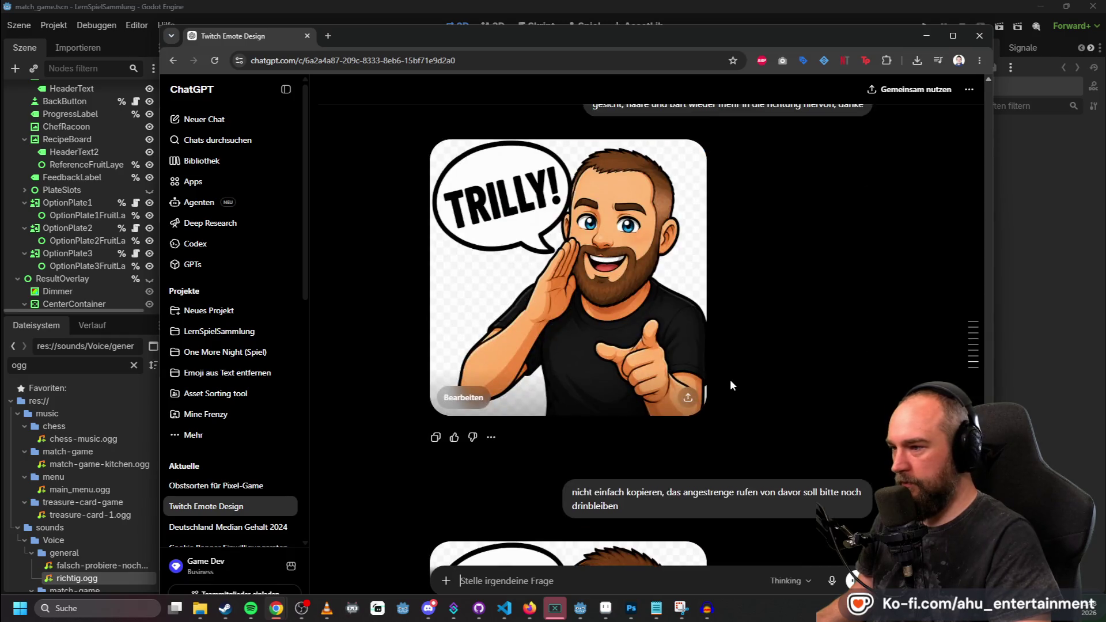
{"action": "scroll", "coordinate": [731, 380], "scroll_direction": "down", "scroll_amount": 4}
{"action": "scroll", "coordinate": [805, 430], "scroll_direction": "up", "scroll_amount": 2}
{"action": "scroll", "coordinate": [805, 432], "scroll_direction": "down", "scroll_amount": 2}
{"action": "scroll", "coordinate": [804, 430], "scroll_direction": "up", "scroll_amount": 8}
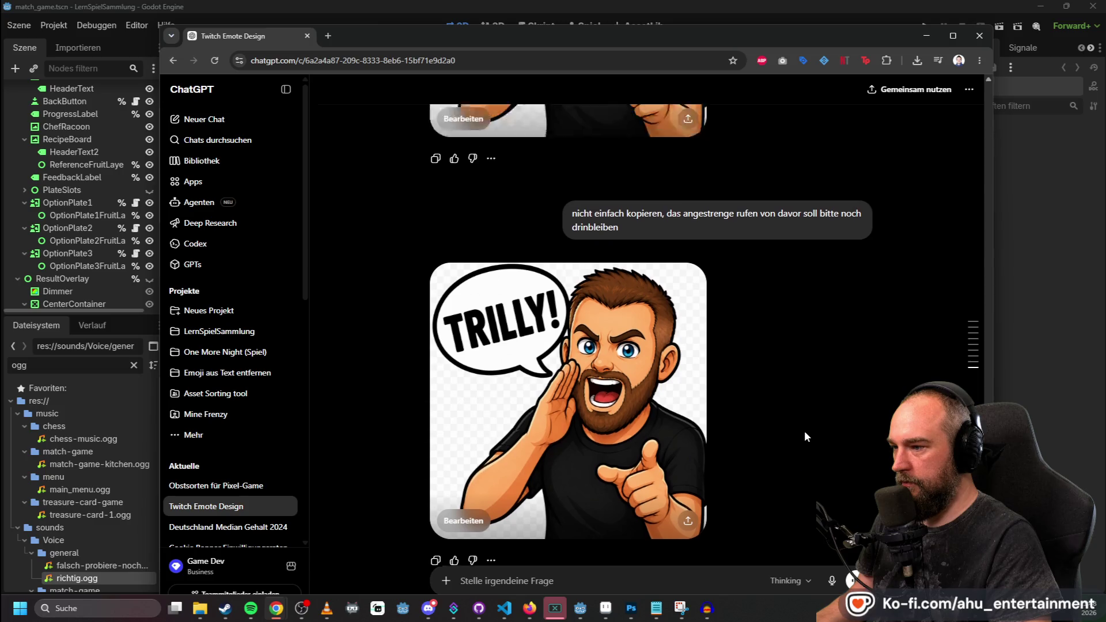
{"action": "scroll", "coordinate": [806, 427], "scroll_direction": "down", "scroll_amount": 6}
{"action": "scroll", "coordinate": [804, 428], "scroll_direction": "up", "scroll_amount": 12}
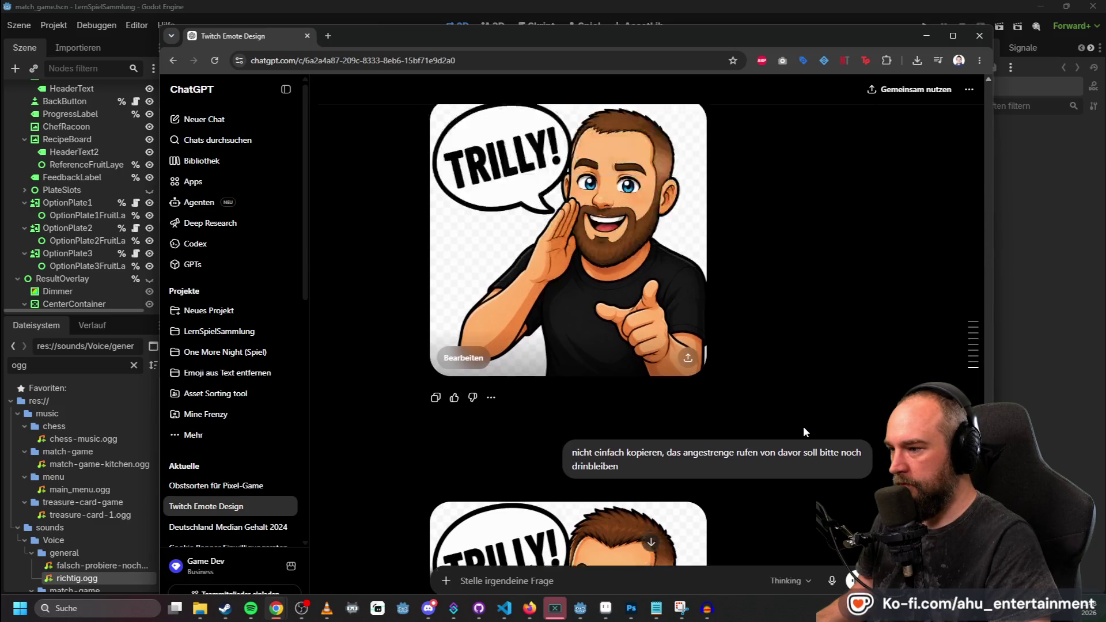
{"action": "scroll", "coordinate": [805, 430], "scroll_direction": "down", "scroll_amount": 3}
{"action": "scroll", "coordinate": [805, 430], "scroll_direction": "down", "scroll_amount": 10}
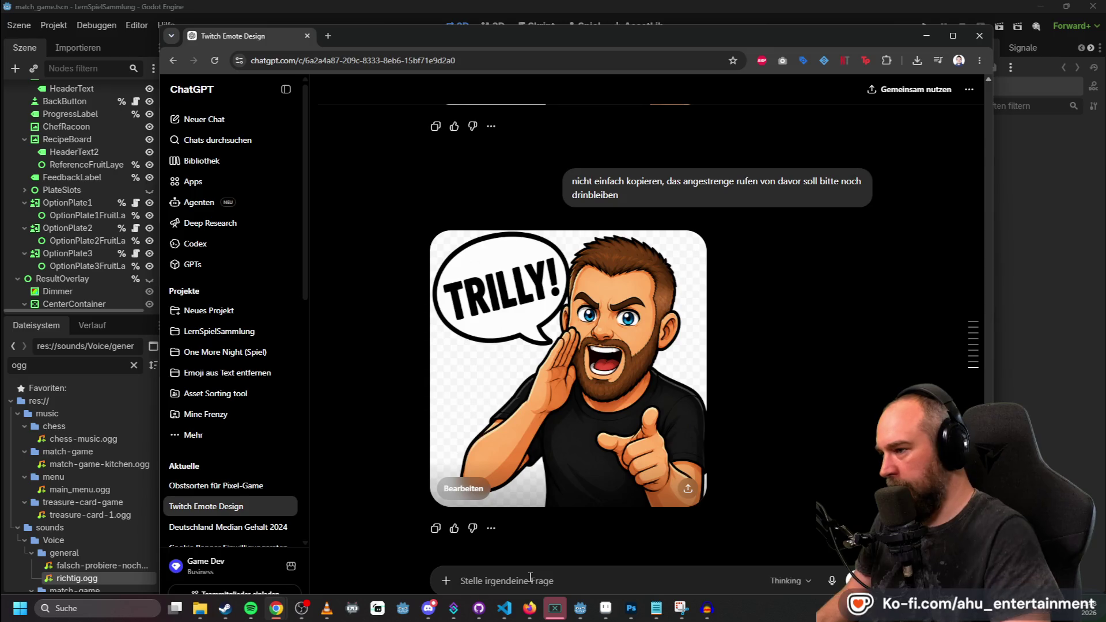
{"action": "type", "text": "haare"}
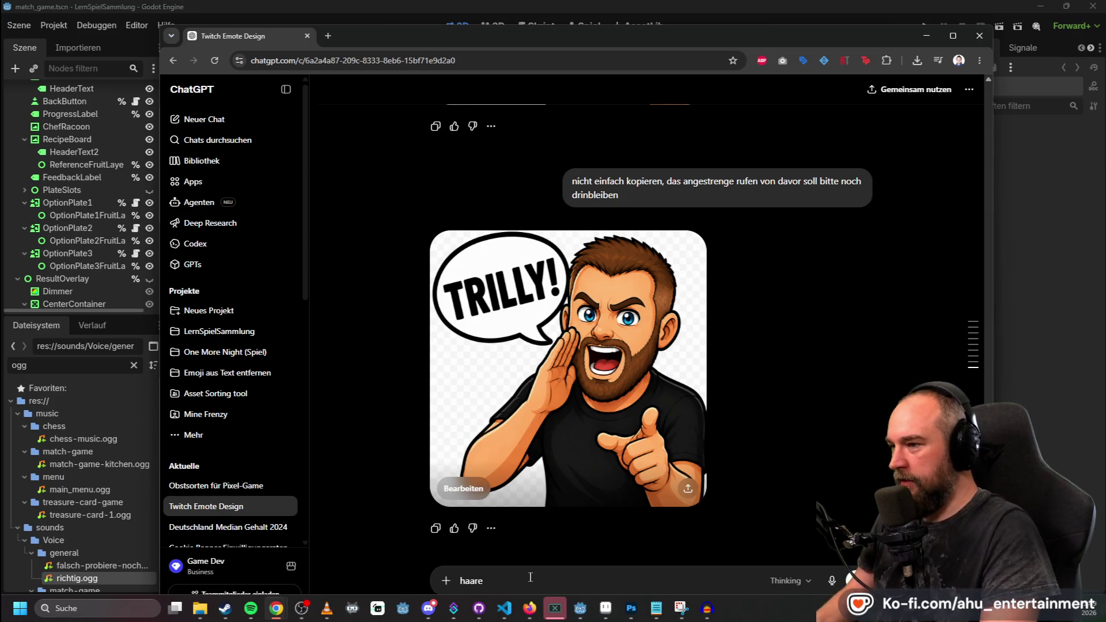
{"action": "scroll", "coordinate": [551, 244], "scroll_direction": "up", "scroll_amount": 4}
{"action": "scroll", "coordinate": [552, 243], "scroll_direction": "down", "scroll_amount": 4}
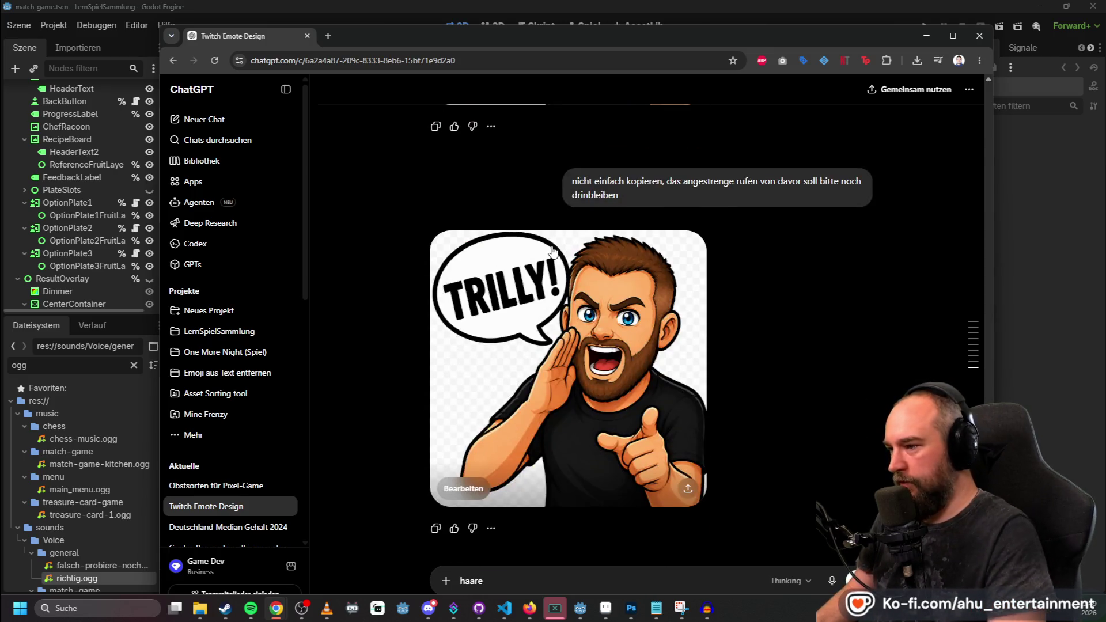
{"action": "type", "text": " und bart anpassen"}
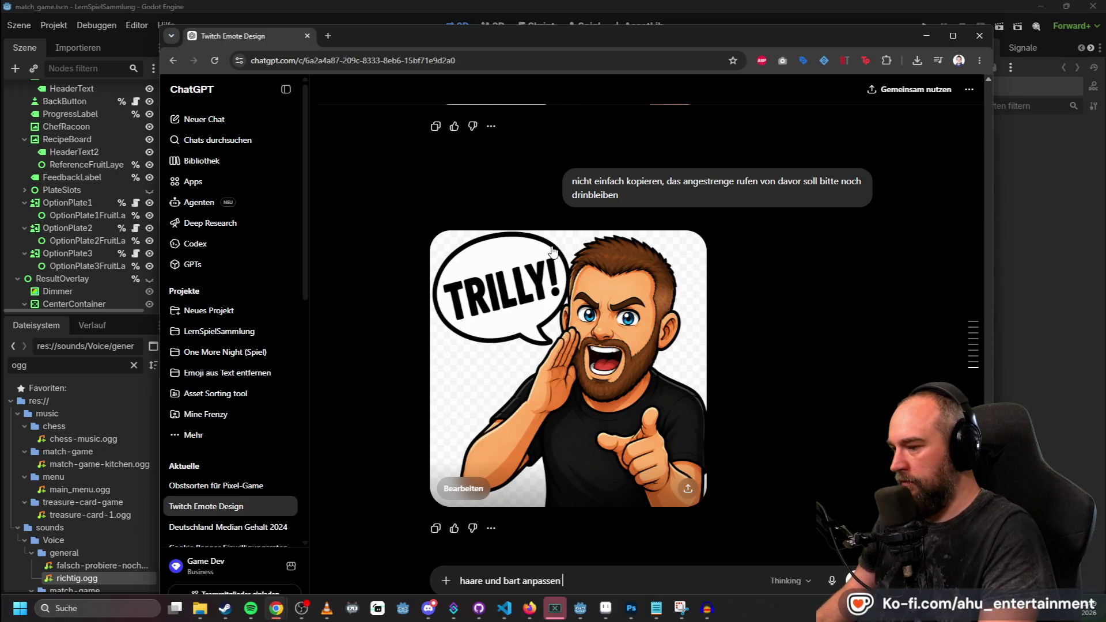
{"action": "type", "text": " an den anderen, rest bleibt"}
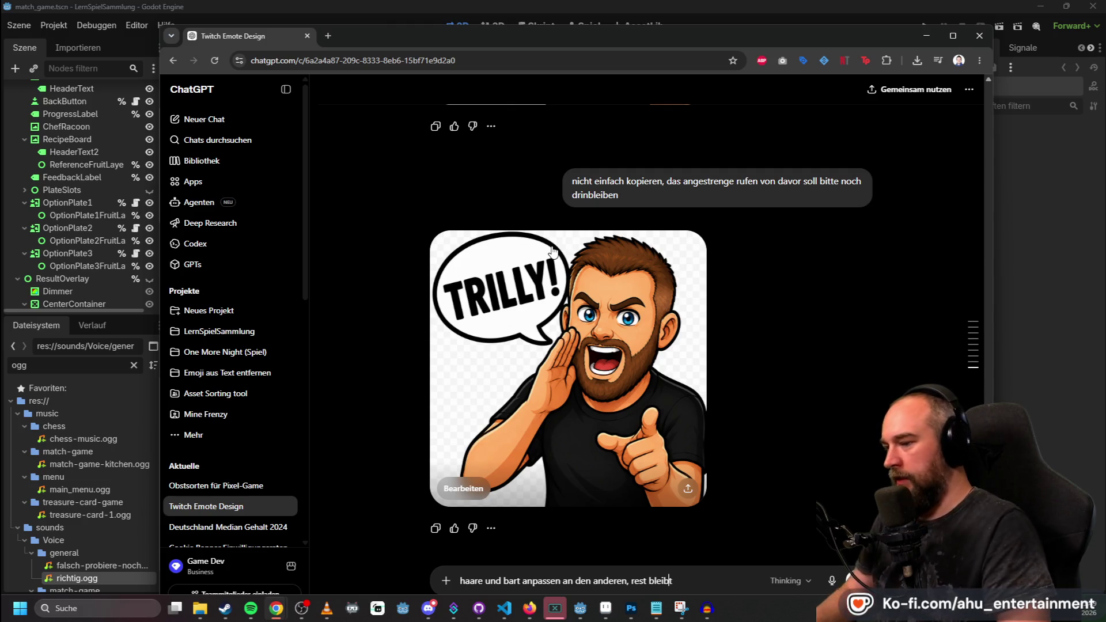
Insert 'ausdruck und' before 'rest bleibt', fixing its typo, and send the request.
{"action": "key", "text": "Left"}
{"action": "key", "text": "Left"}
{"action": "key", "text": "Left"}
{"action": "type", "text": "asdruck"}
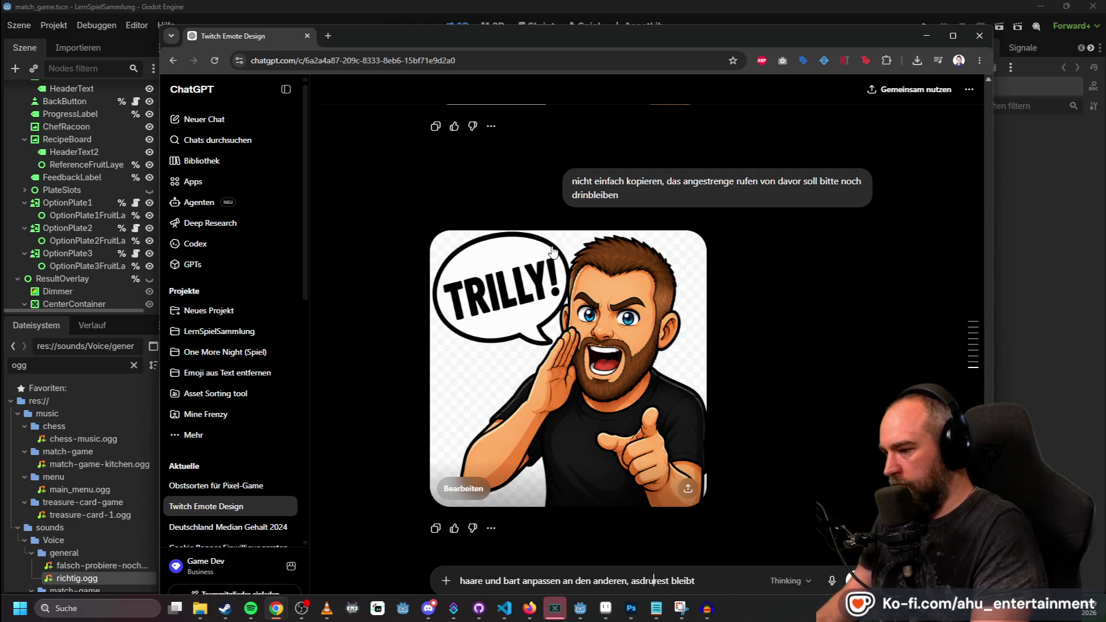
{"action": "key", "text": "Left"}
{"action": "key", "text": "Left"}
{"action": "key", "text": "Left"}
{"action": "type", "text": "u"}
{"action": "key", "text": "Right"}
{"action": "key", "text": "Right"}
{"action": "key", "text": "Right"}
{"action": "key", "text": "BackSpace"}
{"action": "key", "text": "BackSpace"}
{"action": "key", "text": "BackSpace"}
{"action": "type", "text": "ruck und"}
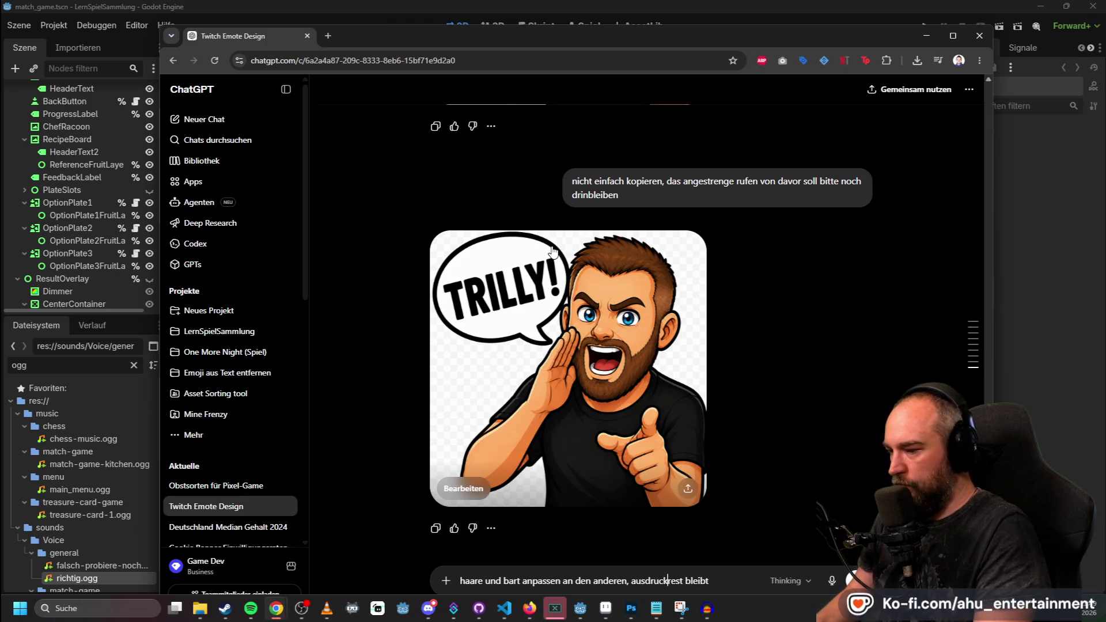
{"action": "key", "text": "Return"}
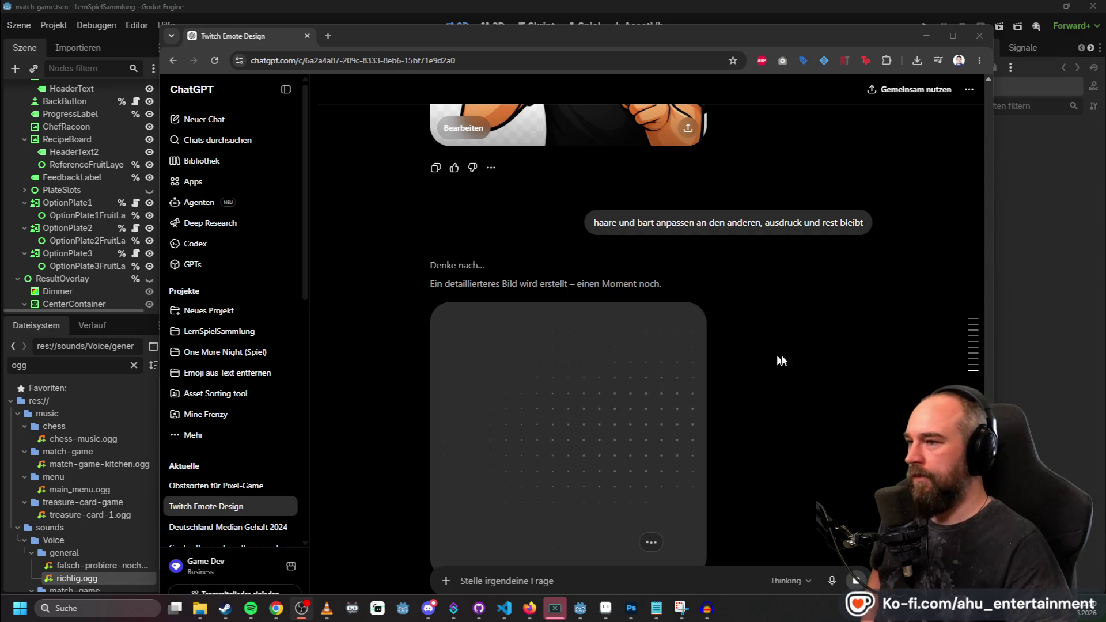
Scroll the chat while ChatGPT renders the shouting, pointing TRILLY! emote with matched hair and beard.
{"action": "scroll", "coordinate": [838, 419], "scroll_direction": "up", "scroll_amount": 4}
{"action": "scroll", "coordinate": [839, 410], "scroll_direction": "down", "scroll_amount": 5}
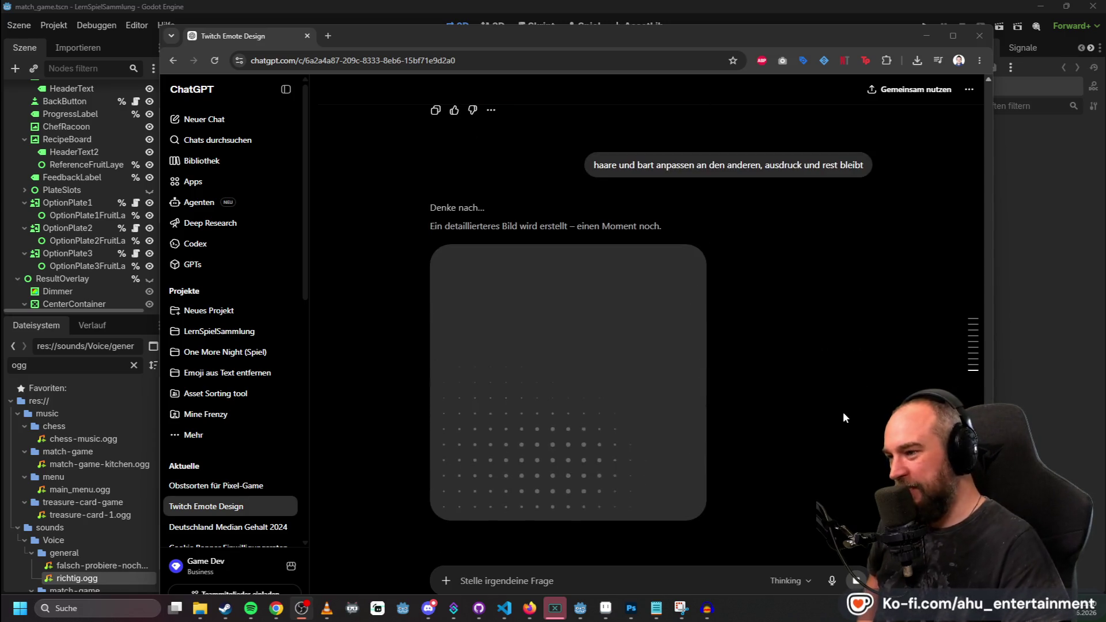
{"action": "scroll", "coordinate": [842, 412], "scroll_direction": "up", "scroll_amount": 2}
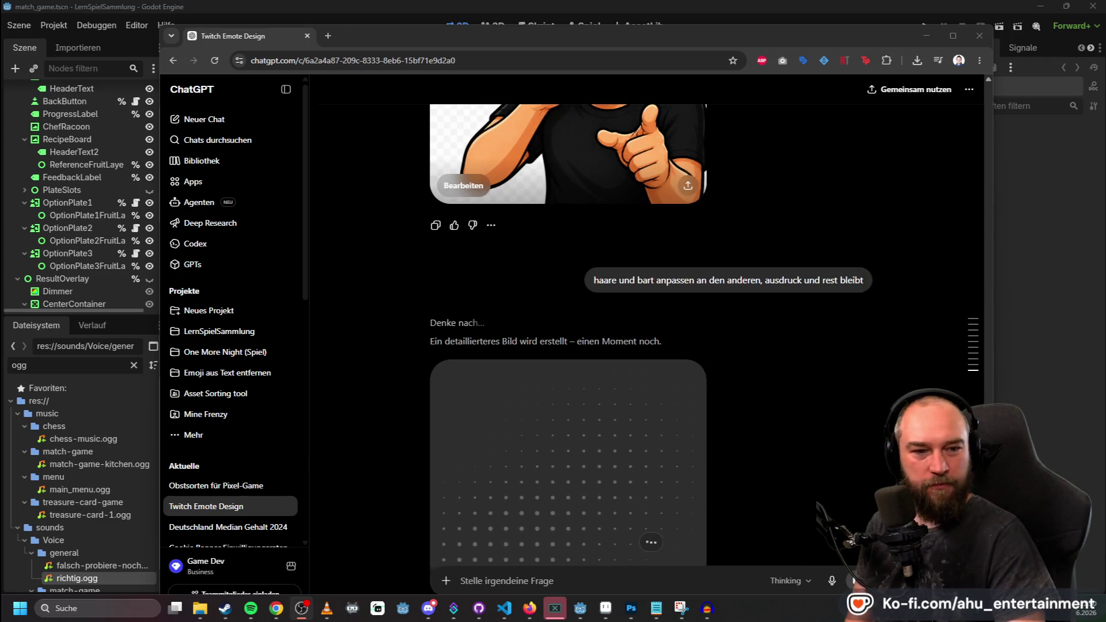
{"action": "scroll", "coordinate": [680, 333], "scroll_direction": "down", "scroll_amount": 3}
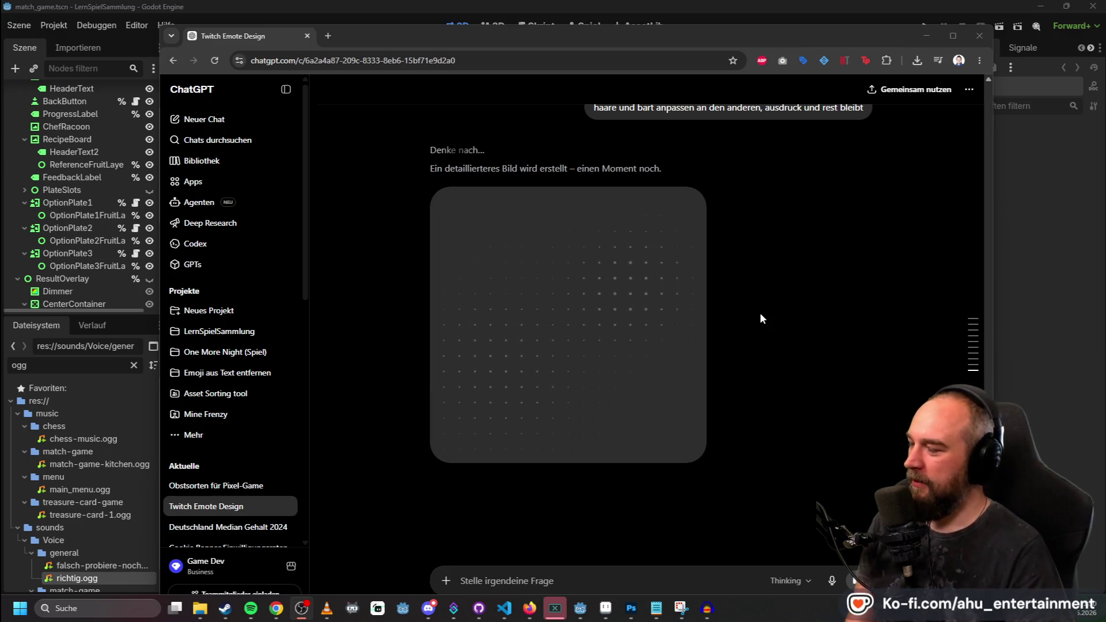
{"action": "scroll", "coordinate": [765, 415], "scroll_direction": "up", "scroll_amount": 8}
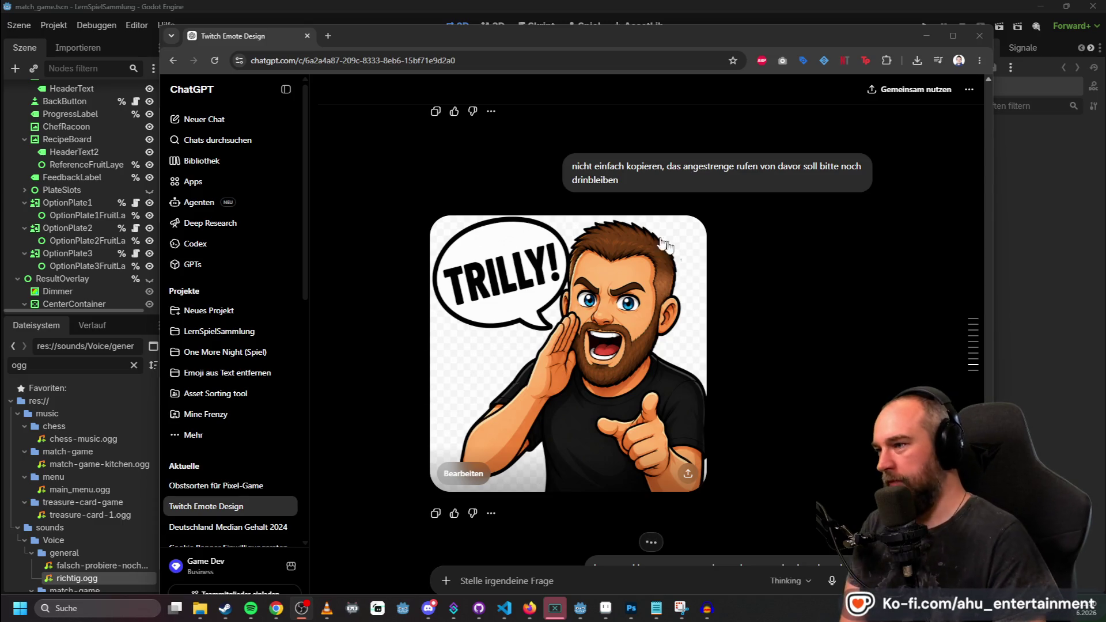
{"action": "scroll", "coordinate": [729, 380], "scroll_direction": "up", "scroll_amount": 5}
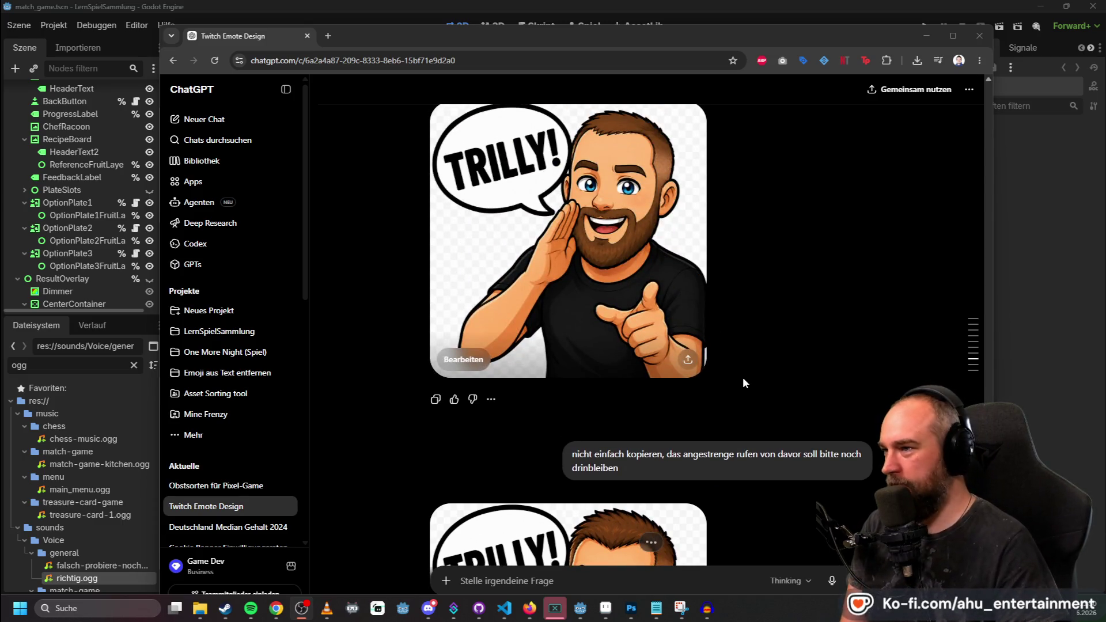
{"action": "scroll", "coordinate": [746, 382], "scroll_direction": "down", "scroll_amount": 3}
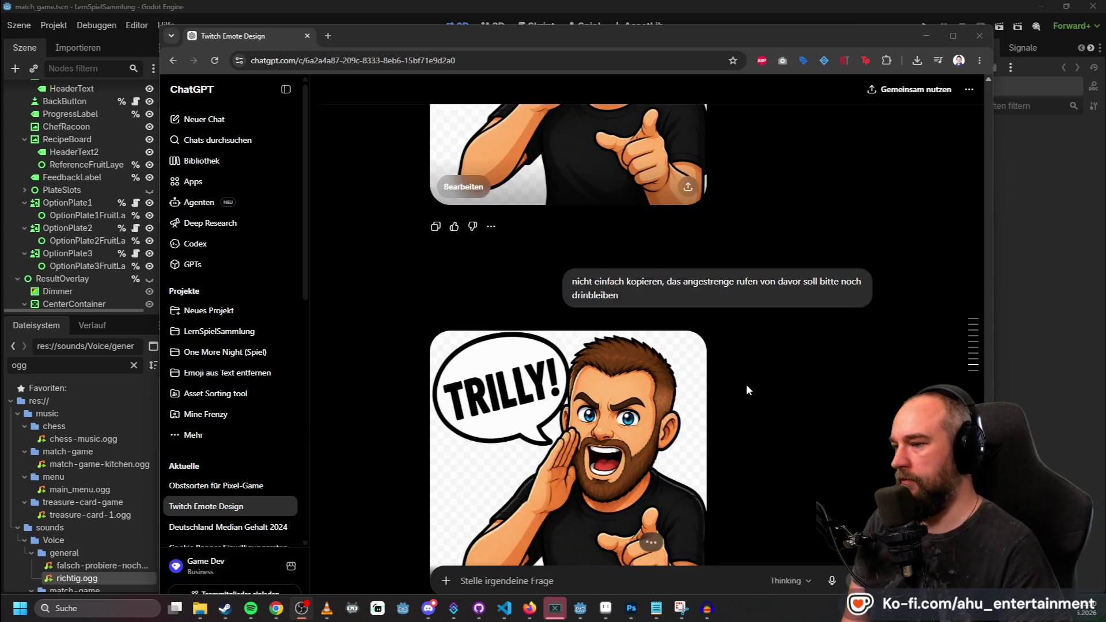
{"action": "scroll", "coordinate": [746, 384], "scroll_direction": "up", "scroll_amount": 3}
{"action": "scroll", "coordinate": [745, 372], "scroll_direction": "down", "scroll_amount": 5}
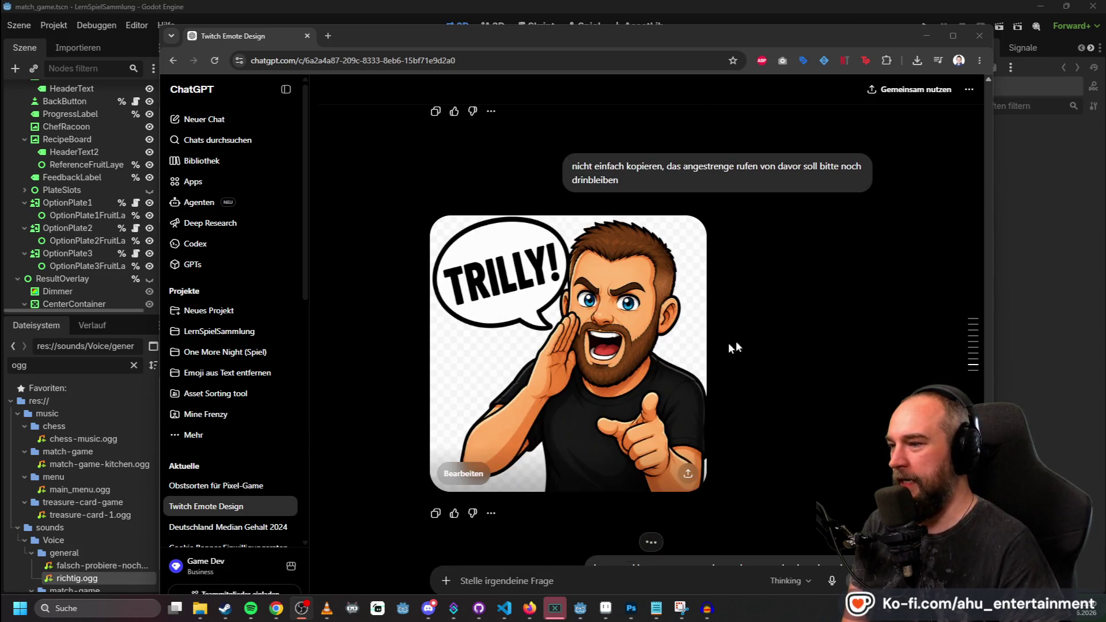
{"action": "scroll", "coordinate": [735, 340], "scroll_direction": "up", "scroll_amount": 5}
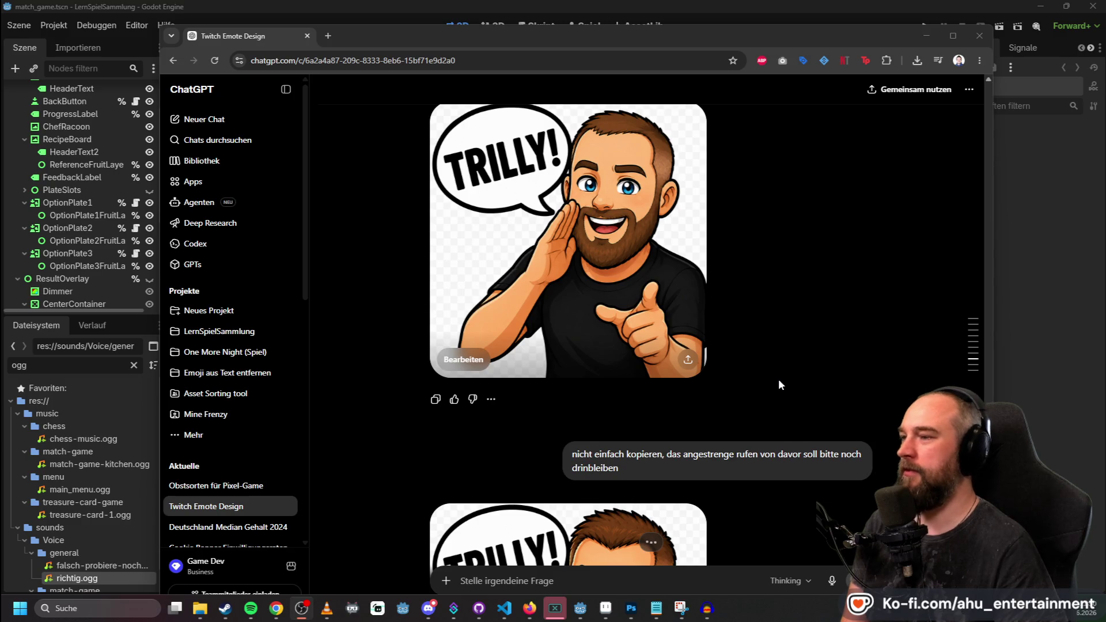
{"action": "scroll", "coordinate": [779, 379], "scroll_direction": "down", "scroll_amount": 10}
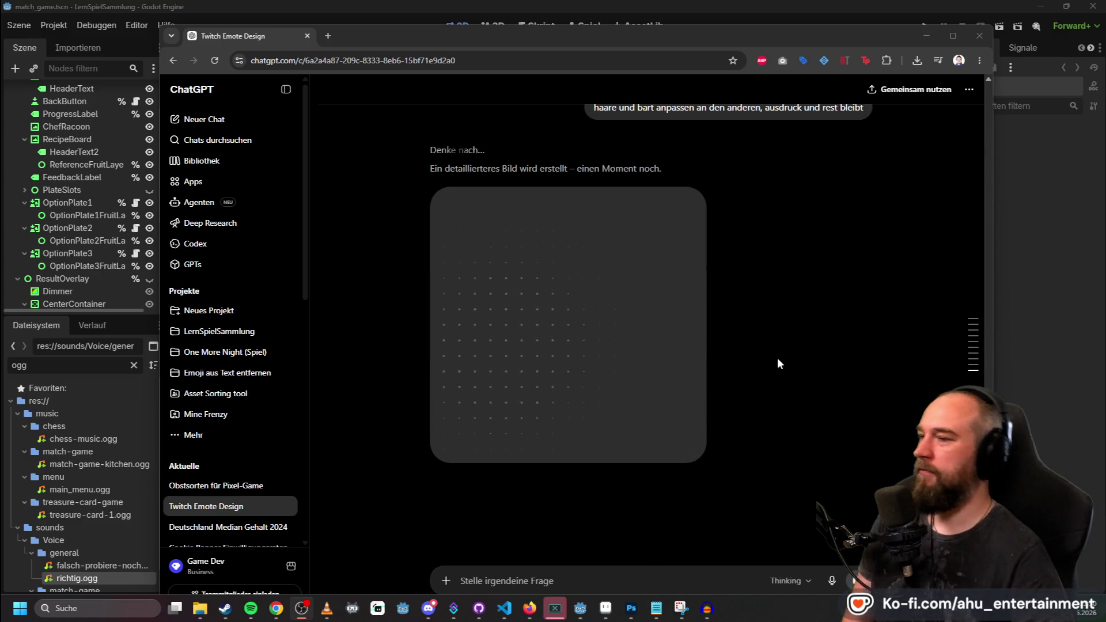
{"action": "scroll", "coordinate": [778, 359], "scroll_direction": "up", "scroll_amount": 1}
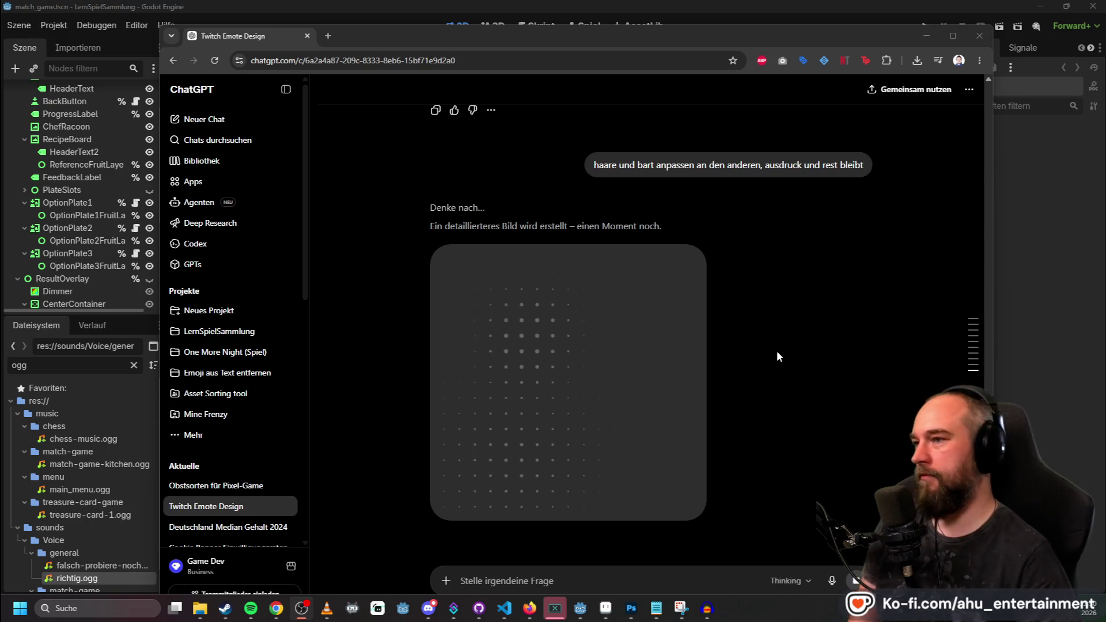
{"action": "scroll", "coordinate": [757, 325], "scroll_direction": "up", "scroll_amount": 5}
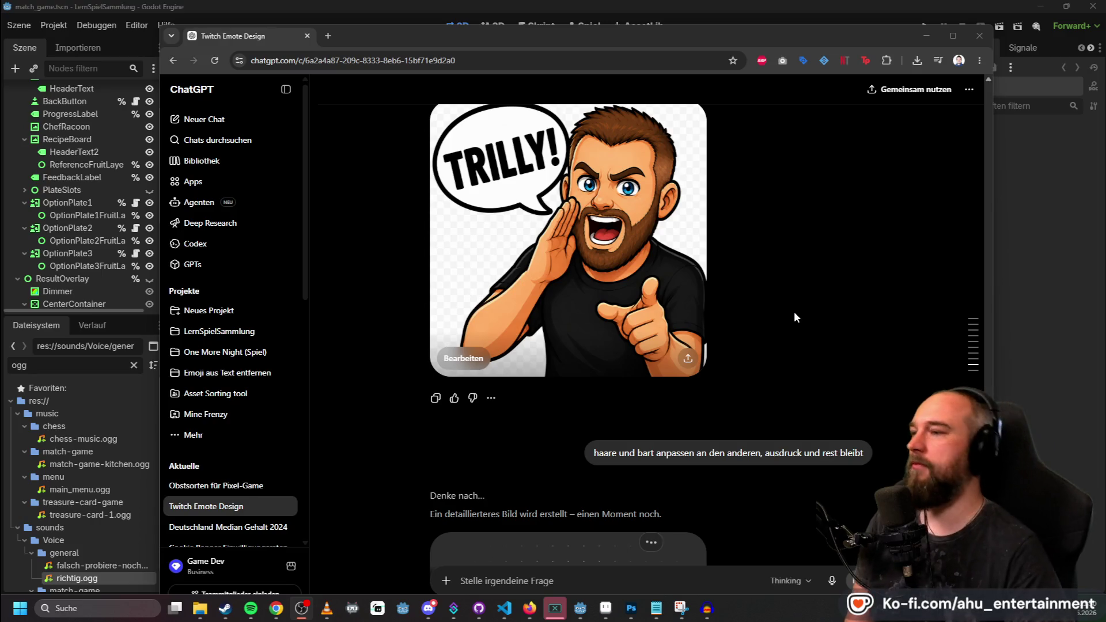
{"action": "scroll", "coordinate": [795, 318], "scroll_direction": "down", "scroll_amount": 8}
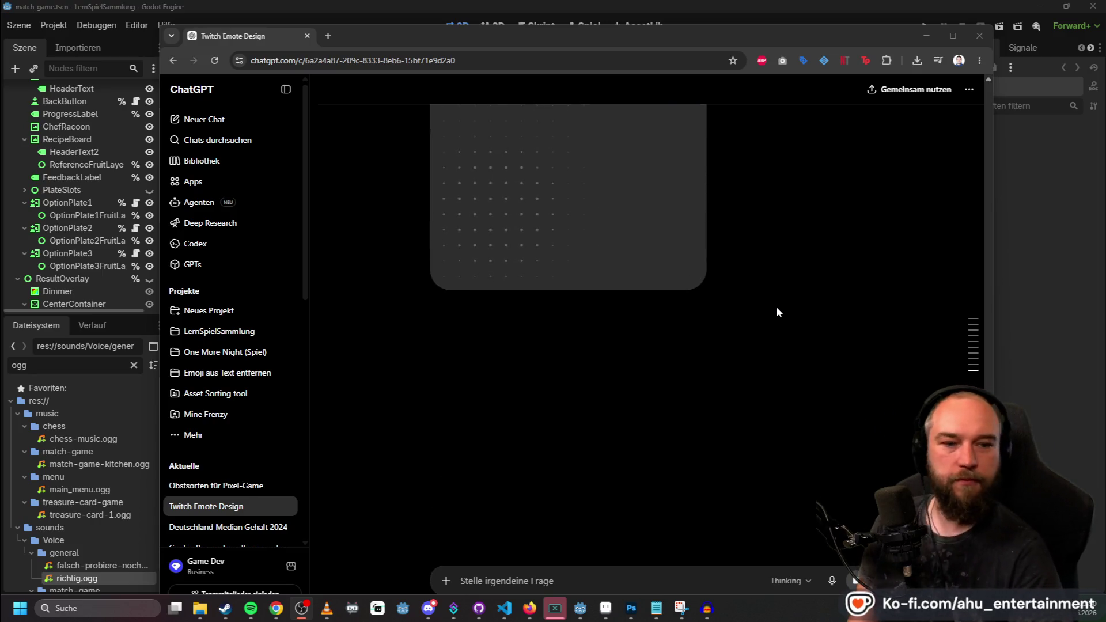
{"action": "scroll", "coordinate": [767, 300], "scroll_direction": "up", "scroll_amount": 3}
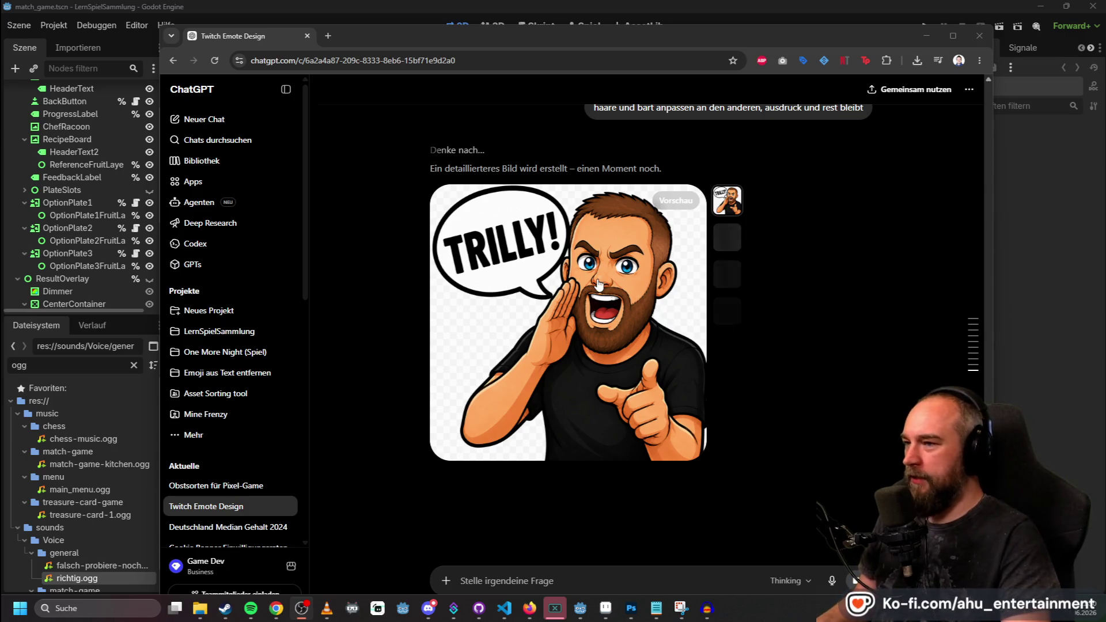
Download the full-size image as trilly2.png into AHU-emotes and drag it into Photoshop.
{"action": "left_click", "coordinate": [618, 317]}
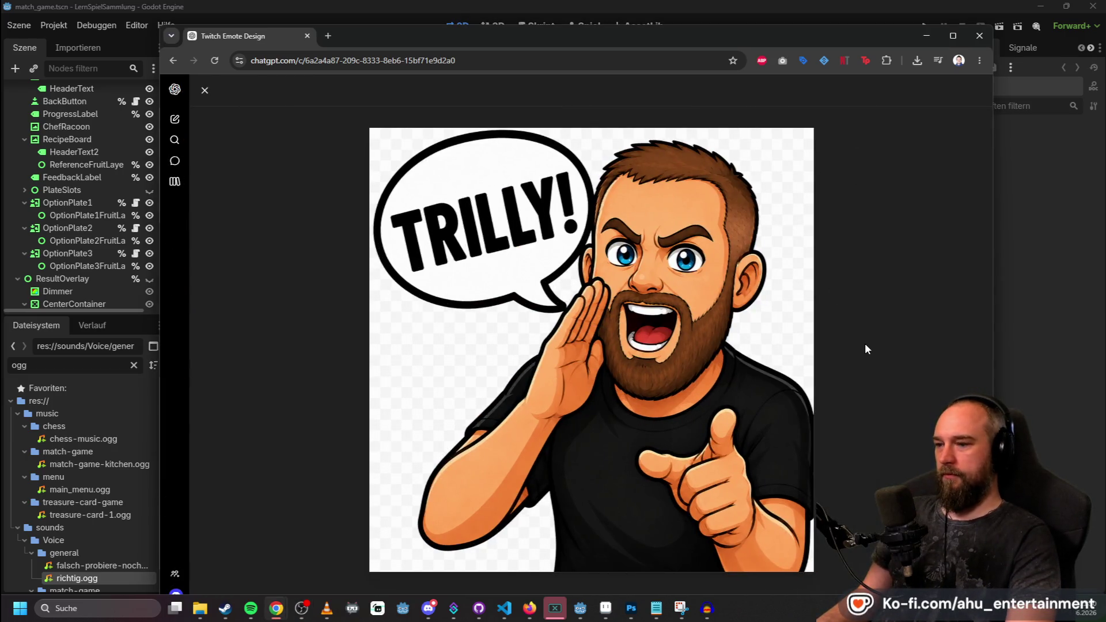
{"action": "left_click", "coordinate": [204, 90]}
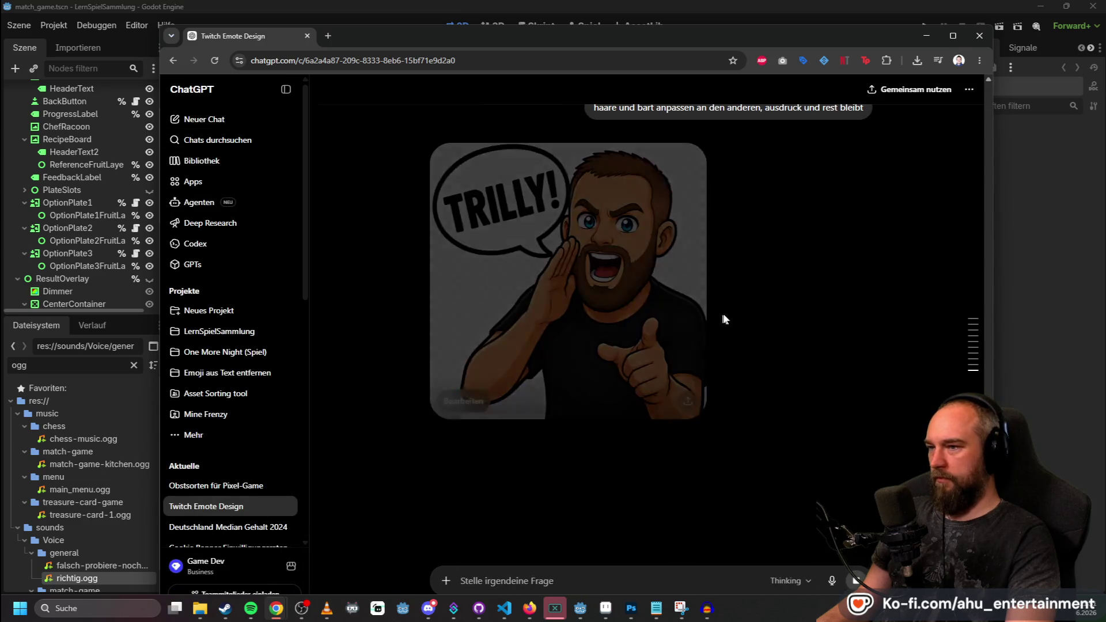
{"action": "left_click", "coordinate": [620, 343]}
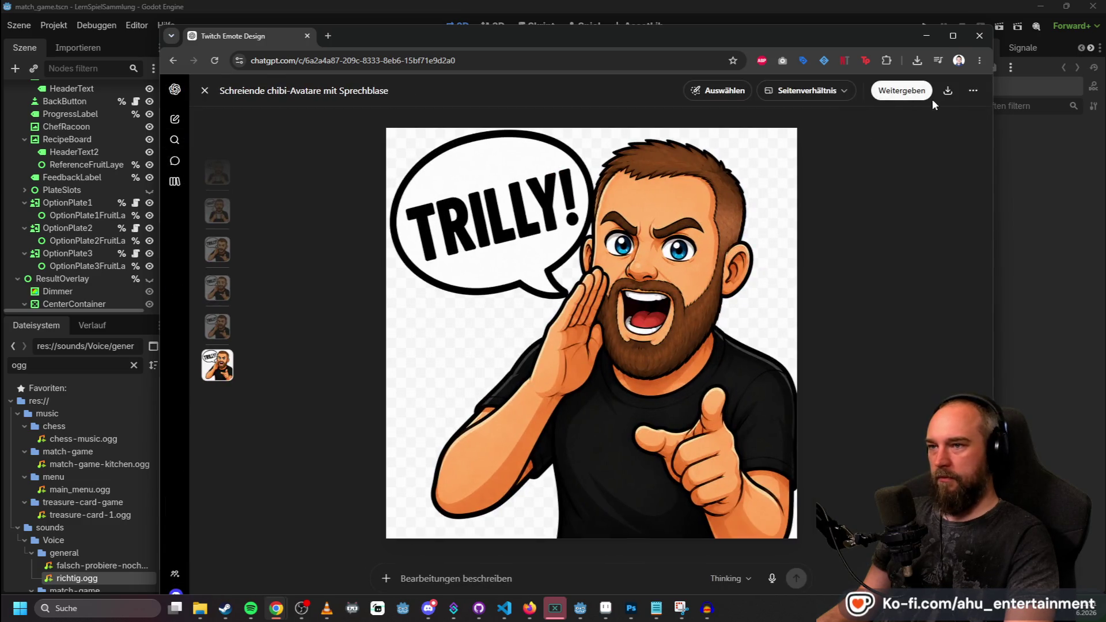
{"action": "left_click", "coordinate": [951, 93]}
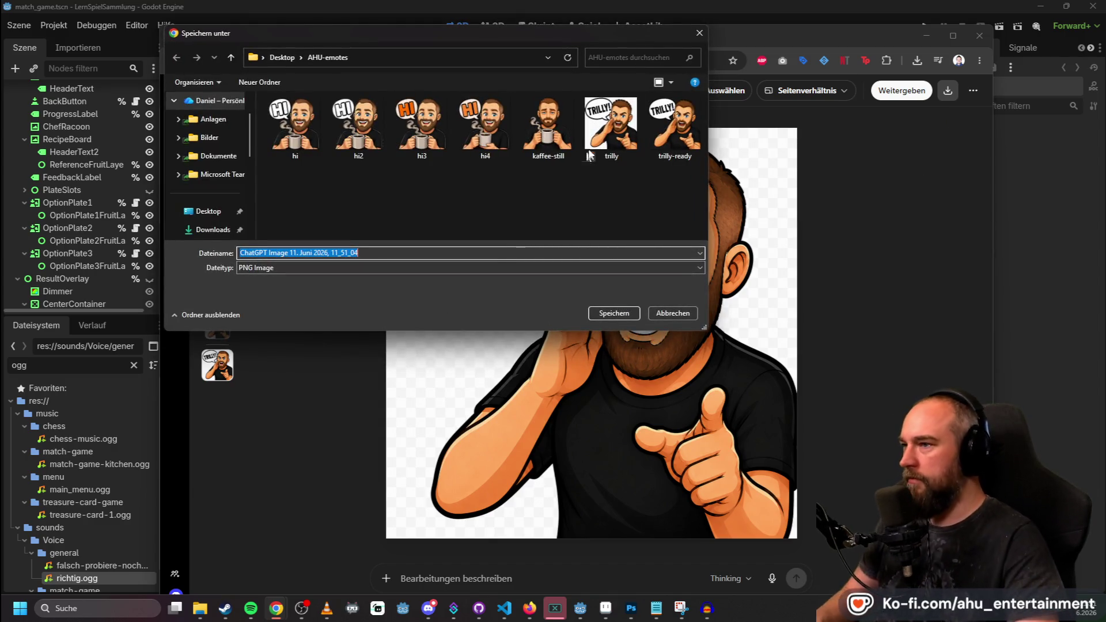
{"action": "left_click", "coordinate": [592, 128]}
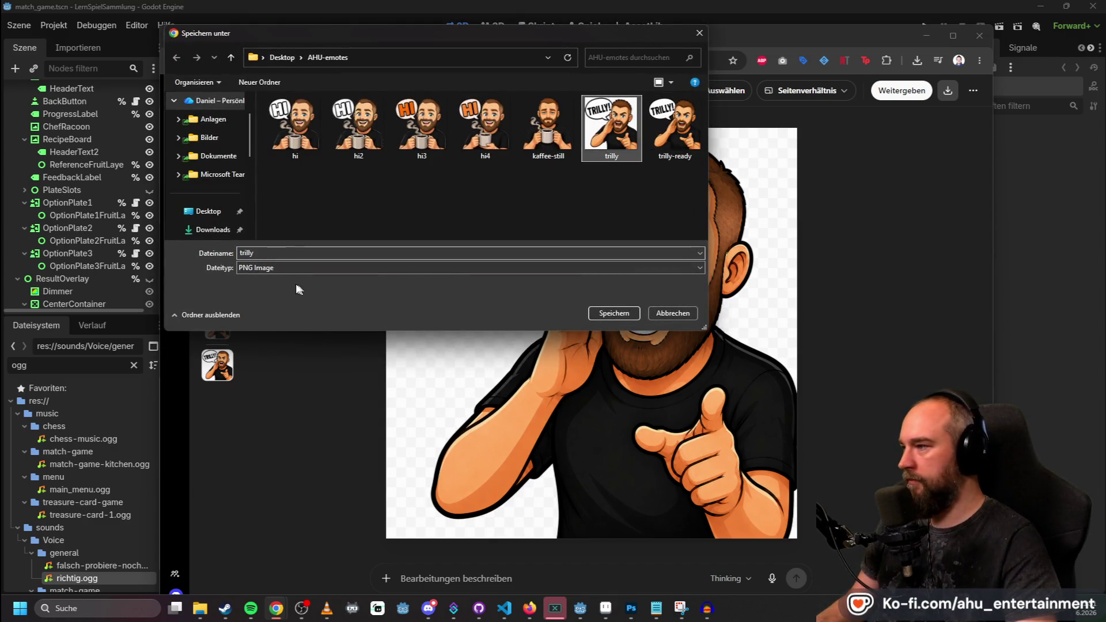
{"action": "left_click", "coordinate": [309, 248]}
{"action": "left_click", "coordinate": [459, 254]}
{"action": "left_click", "coordinate": [615, 313]}
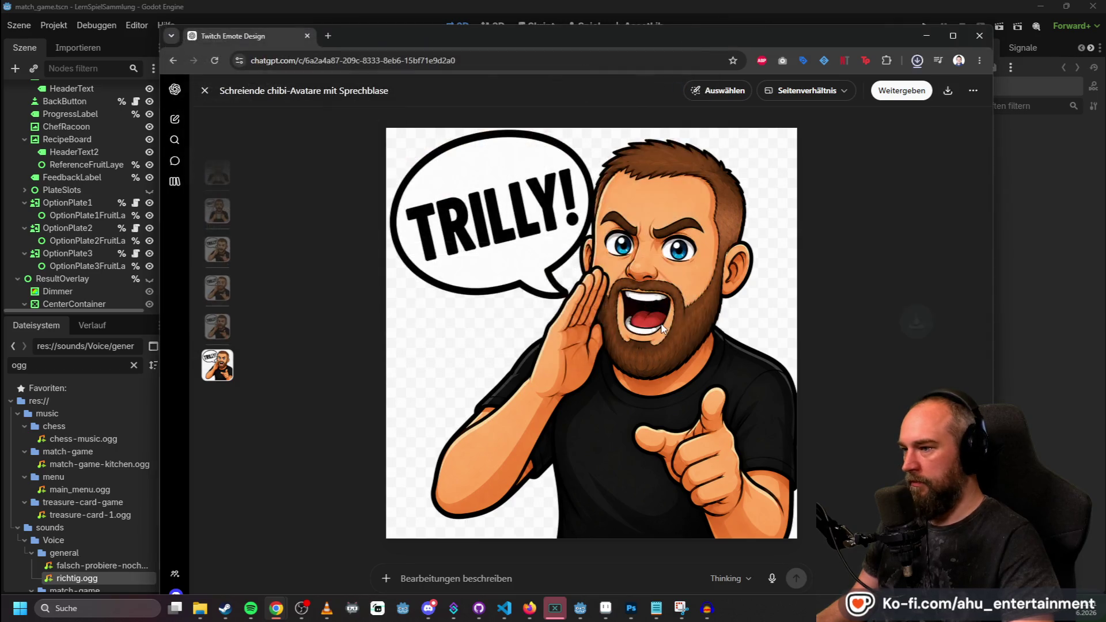
{"action": "mouse_move", "coordinate": [899, 89]}
{"action": "left_mouse_down"}
{"action": "mouse_move", "coordinate": [703, 392]}
{"action": "mouse_move", "coordinate": [685, 586]}
{"action": "mouse_move", "coordinate": [631, 600]}
{"action": "mouse_move", "coordinate": [771, 92]}
{"action": "mouse_move", "coordinate": [896, 49]}
{"action": "left_mouse_up"}
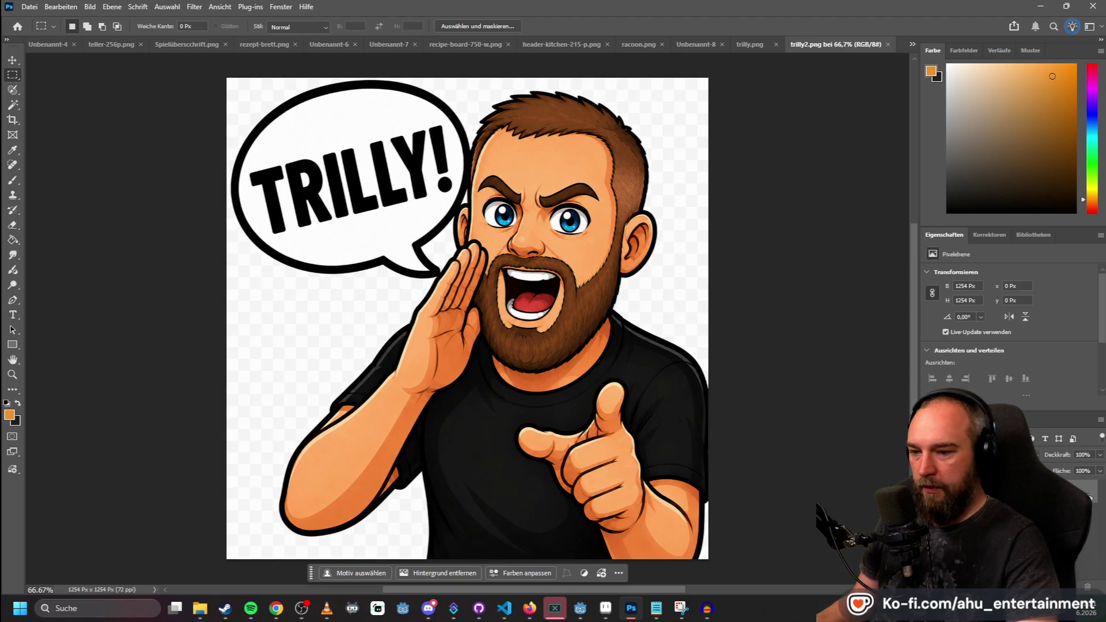
Use the Magic Wand on the white background and gaps near the bubble, hand and ear.
{"action": "left_click", "coordinate": [13, 104]}
{"action": "left_click", "coordinate": [229, 87]}
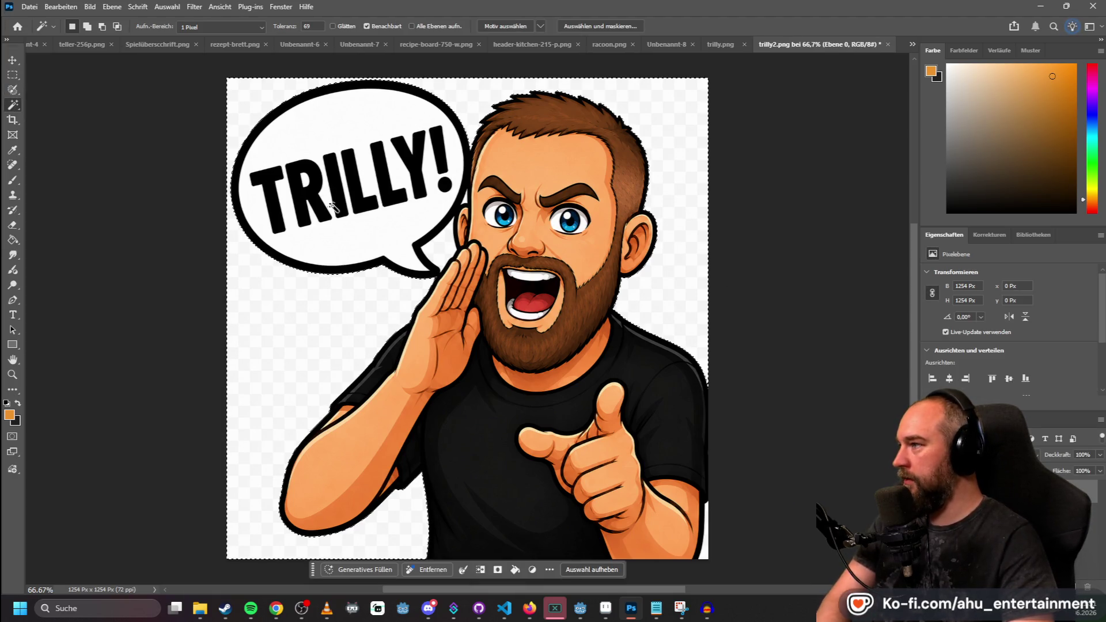
{"action": "left_click", "coordinate": [434, 253]}
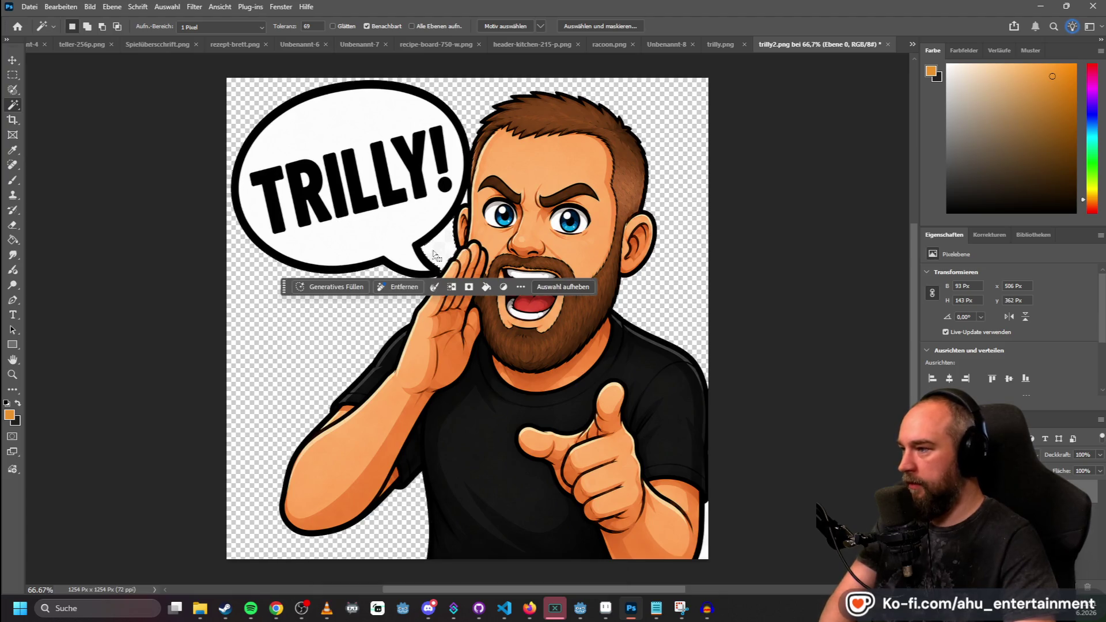
{"action": "left_click", "coordinate": [464, 200]}
{"action": "left_click", "coordinate": [12, 75]}
{"action": "left_click", "coordinate": [367, 138]}
Resize the emote to 800 px width via Image Size.
{"action": "left_click", "coordinate": [89, 7]}
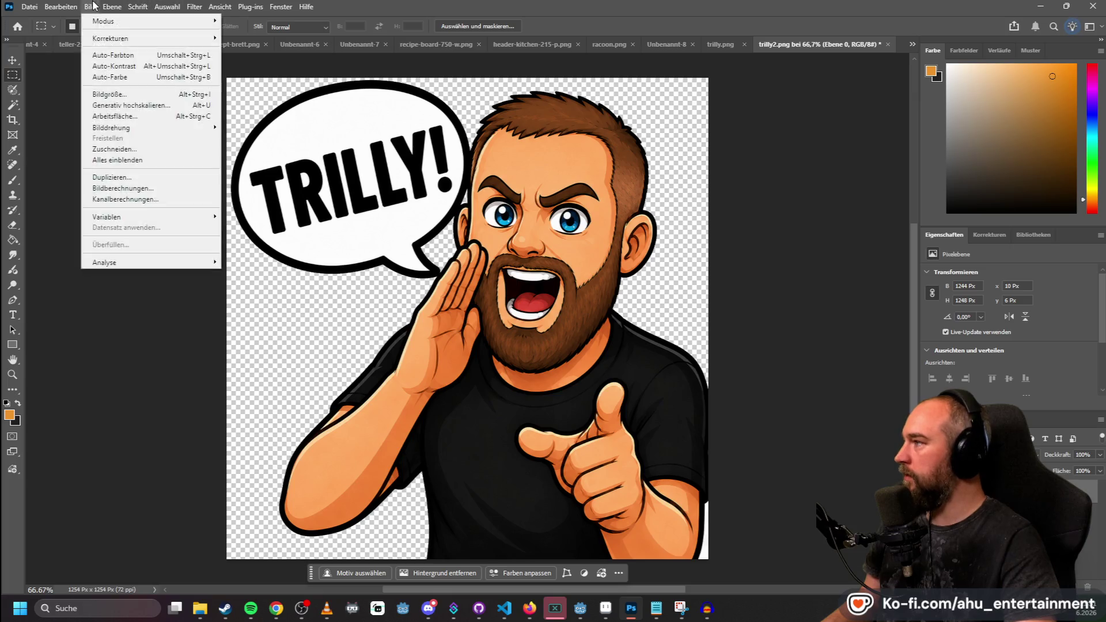
{"action": "left_click", "coordinate": [109, 94]}
{"action": "type", "text": "800"}
{"action": "key", "text": "Return"}
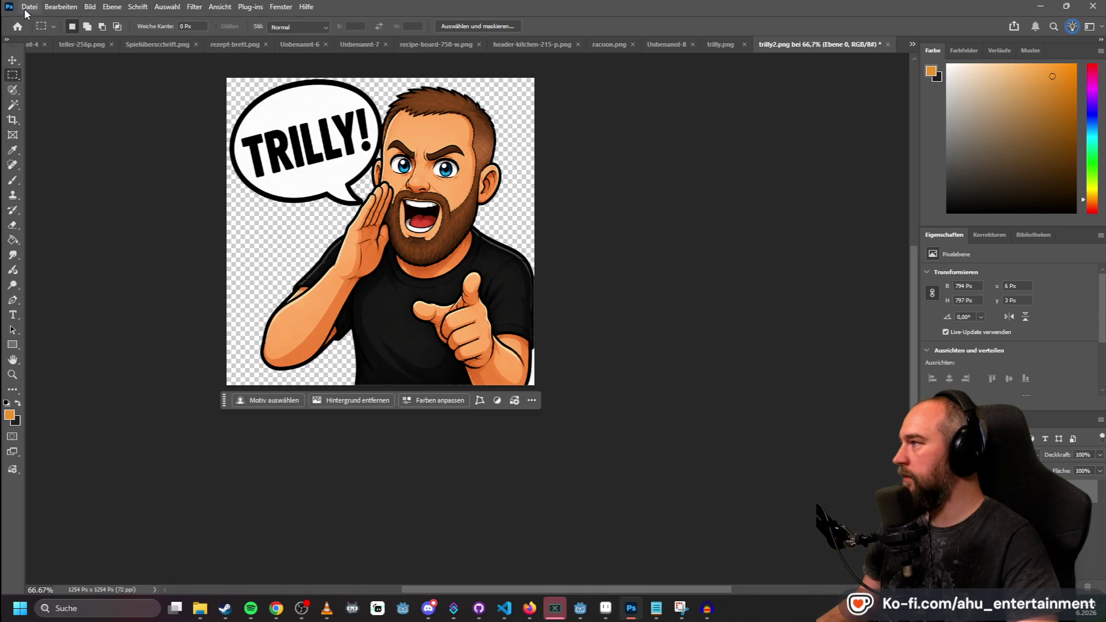
Quick-export the emote as PNG named trilly-ready, overwriting the existing file.
{"action": "left_click", "coordinate": [26, 10]}
{"action": "mouse_move", "coordinate": [161, 208]}
{"action": "left_click", "coordinate": [233, 209]}
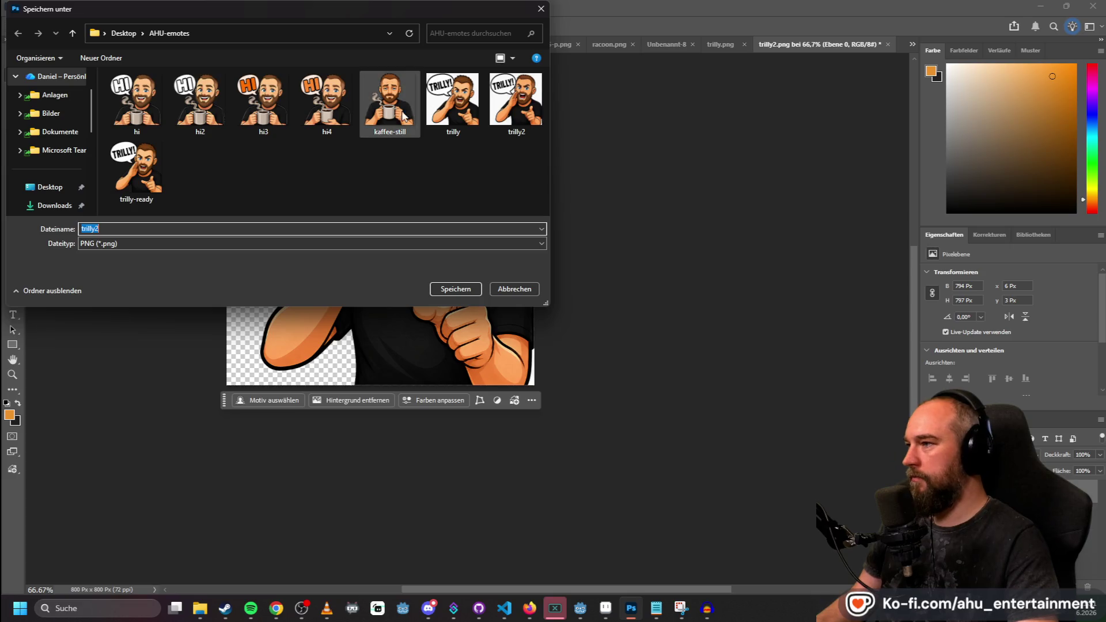
{"action": "left_click", "coordinate": [123, 189]}
{"action": "left_click", "coordinate": [466, 290]}
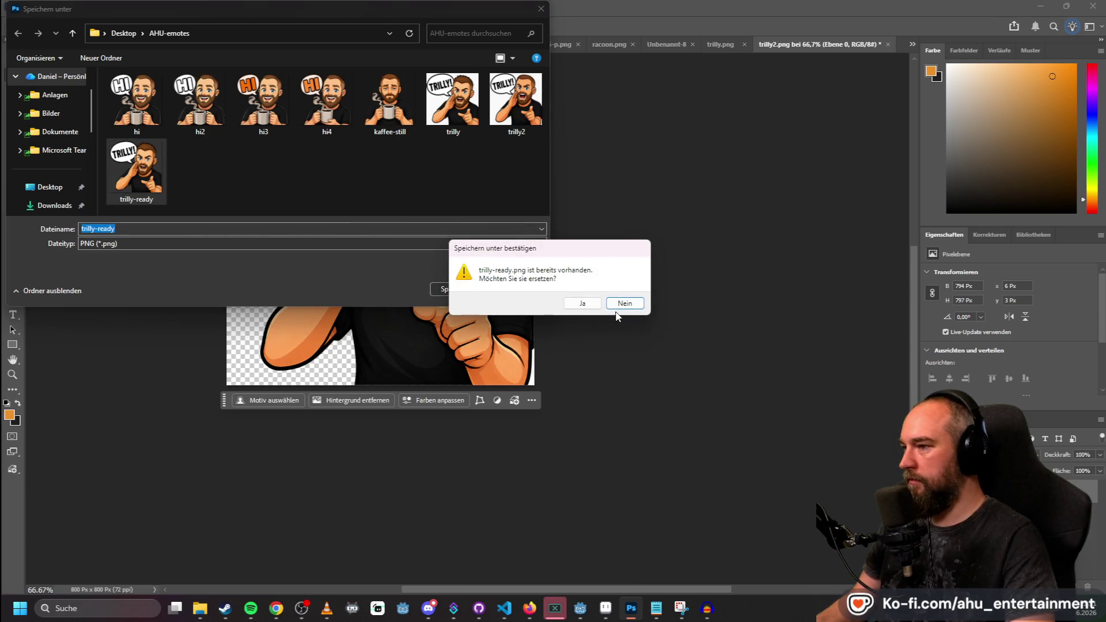
{"action": "left_click", "coordinate": [588, 305]}
{"action": "key", "text": "alt+Tab"}
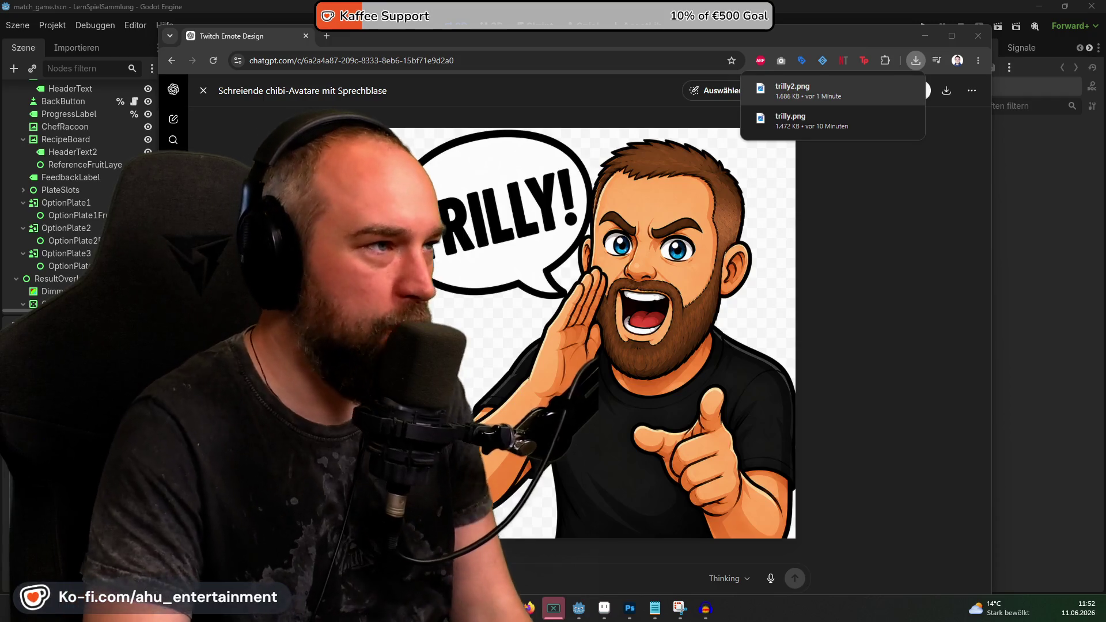
Run the project, play Wo ist mehr? with 1 Spieler, then open the strawberry recipe game.
{"action": "left_click", "coordinate": [925, 36]}
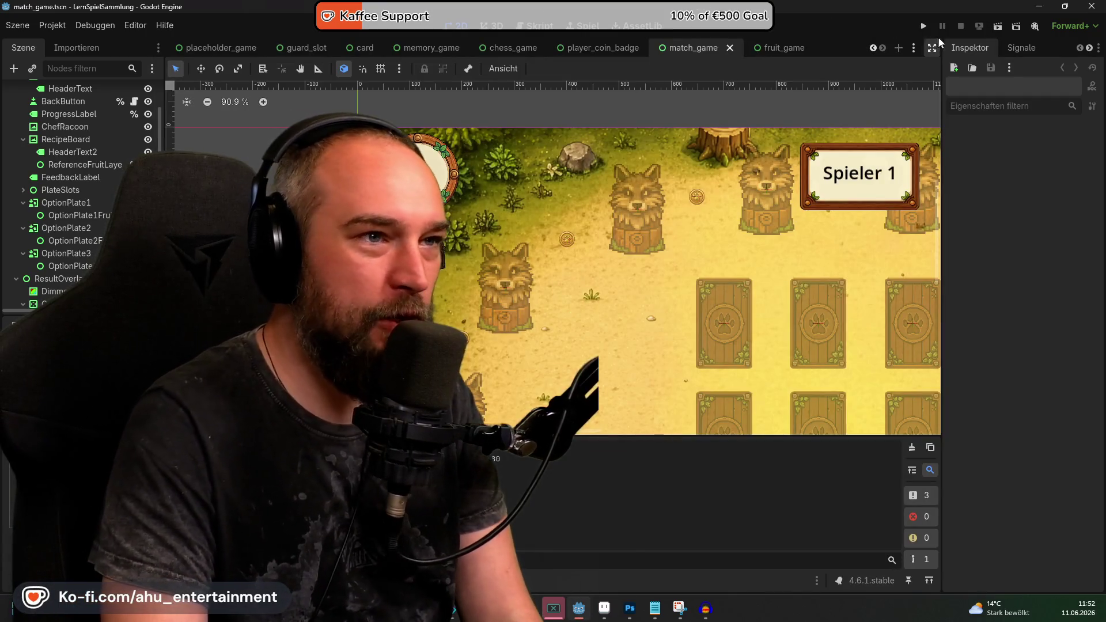
{"action": "left_click", "coordinate": [929, 23]}
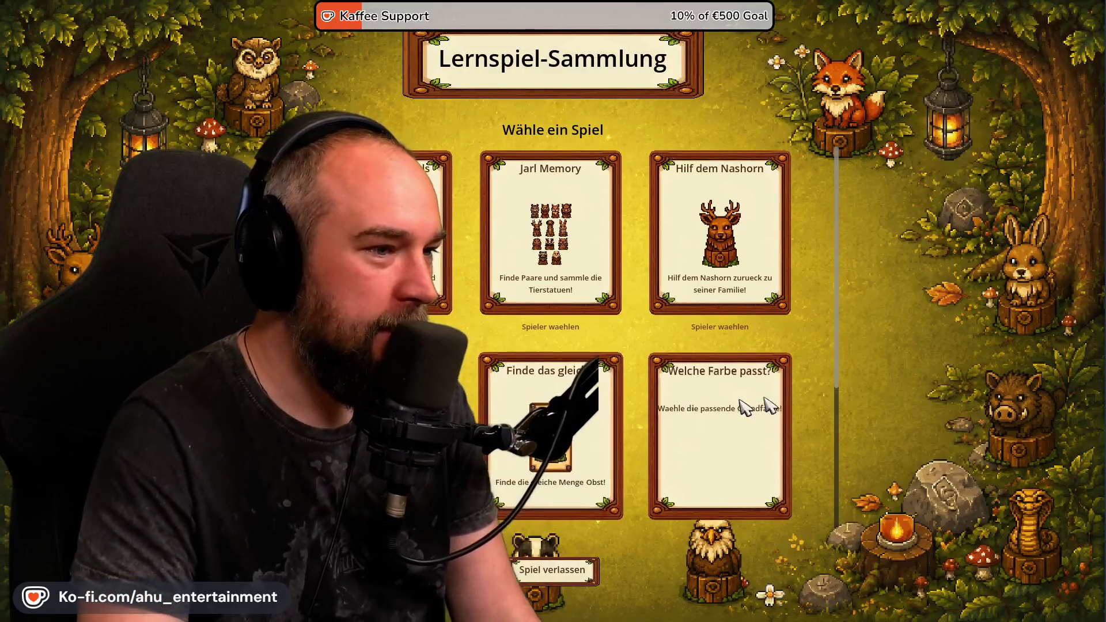
{"action": "left_click", "coordinate": [381, 327]}
{"action": "left_click", "coordinate": [487, 176]}
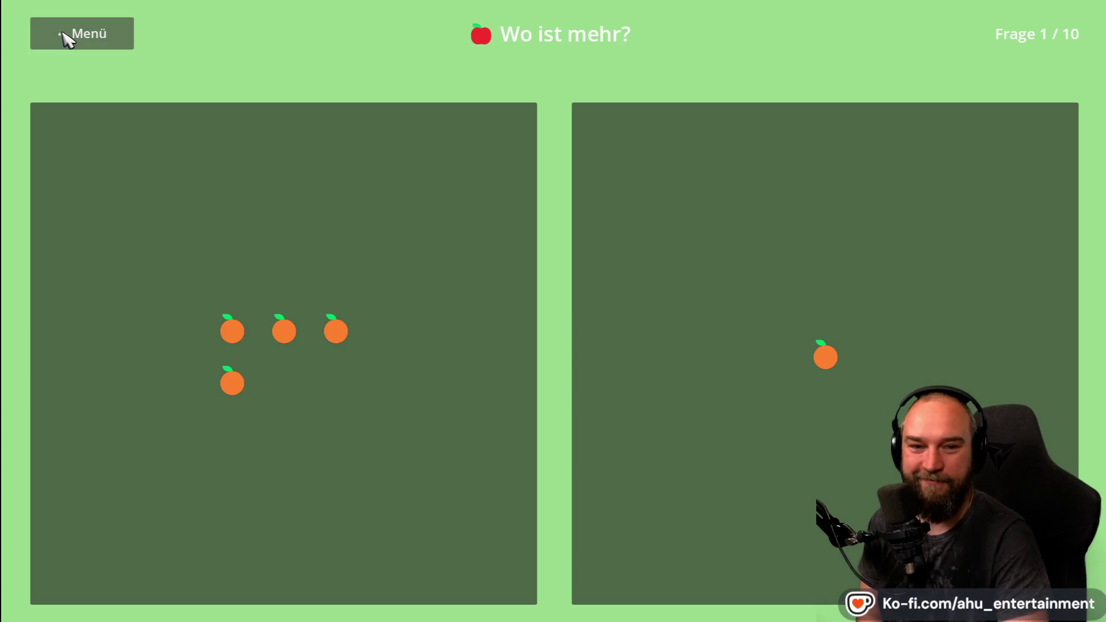
{"action": "left_click", "coordinate": [75, 41]}
{"action": "left_click", "coordinate": [582, 452]}
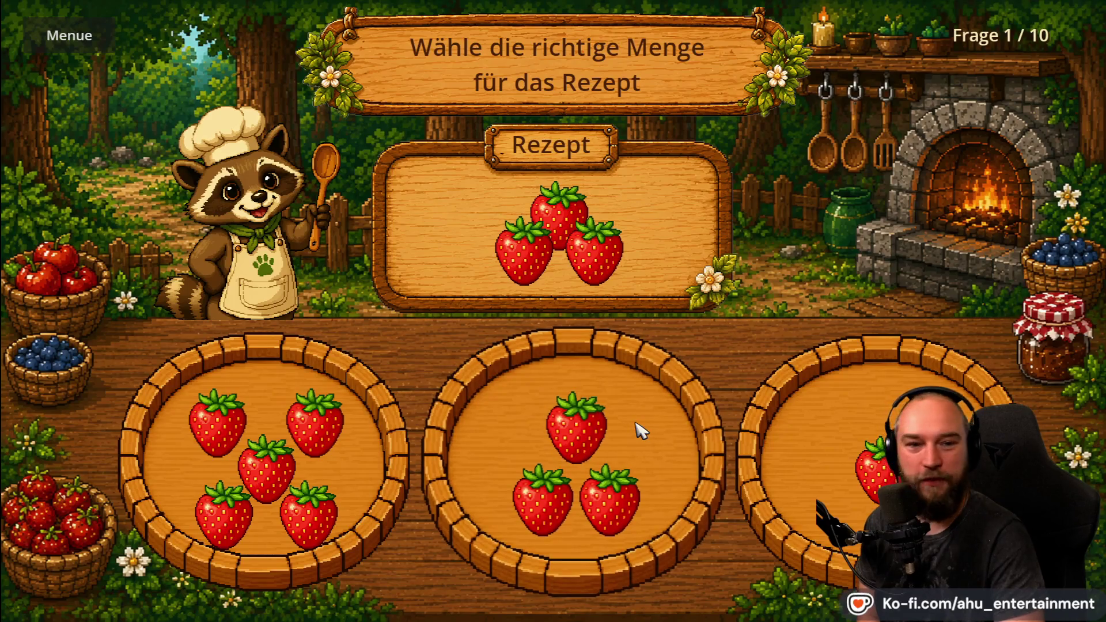